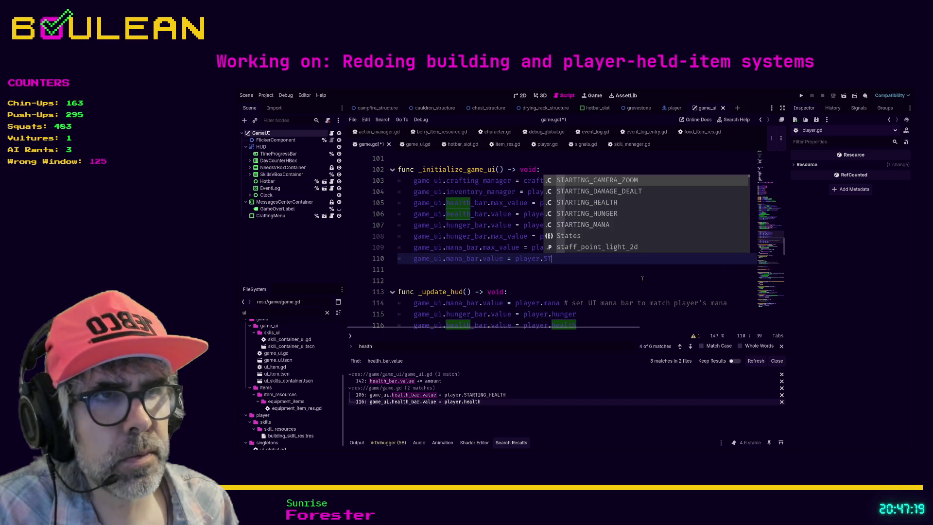
- Point the mana and health bars' max_value at player.MAX_MANA and player.MAX_HEALTH in game.gd
key("Return")
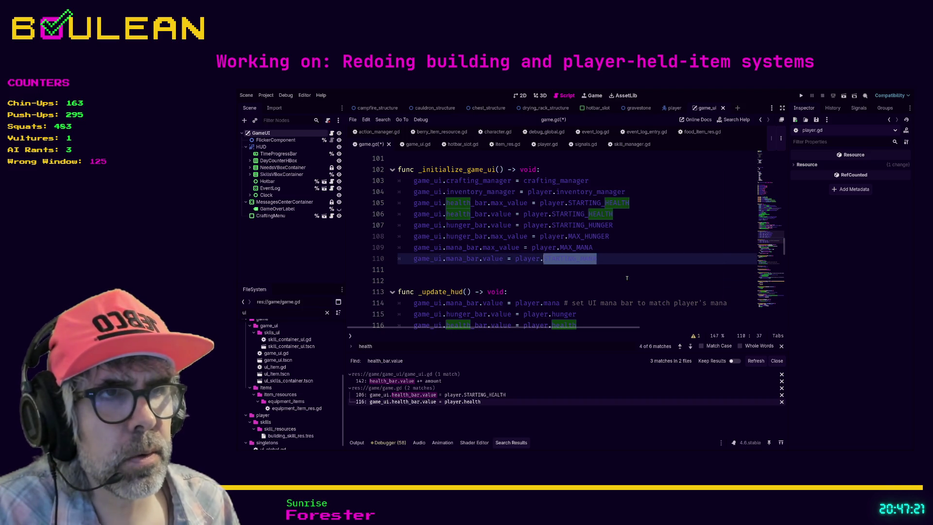
key("Up")
key("ctrl+shift+Left")
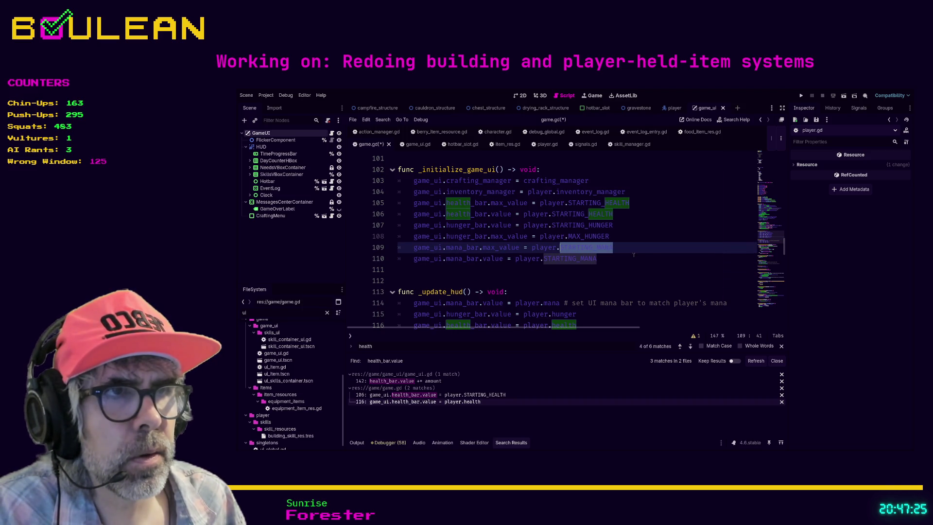
left_click(636, 238)
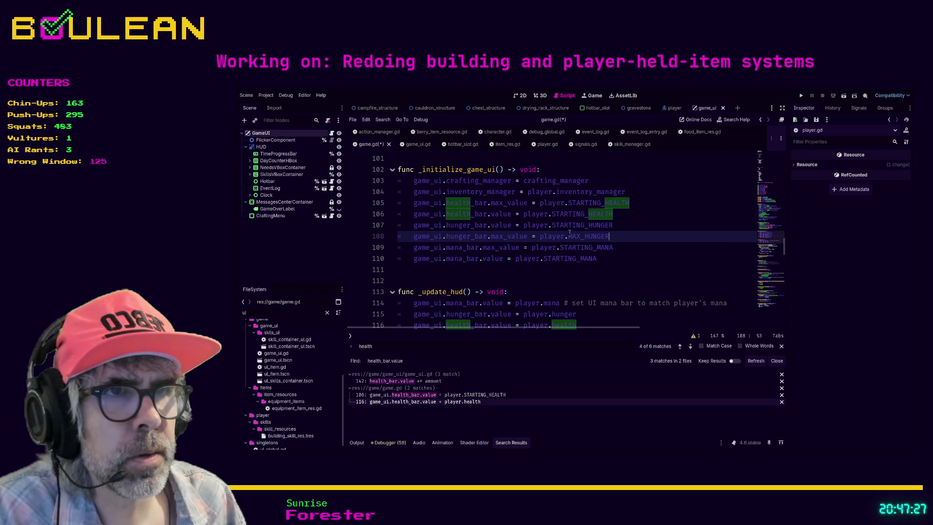
left_click_drag(560, 246, 626, 247)
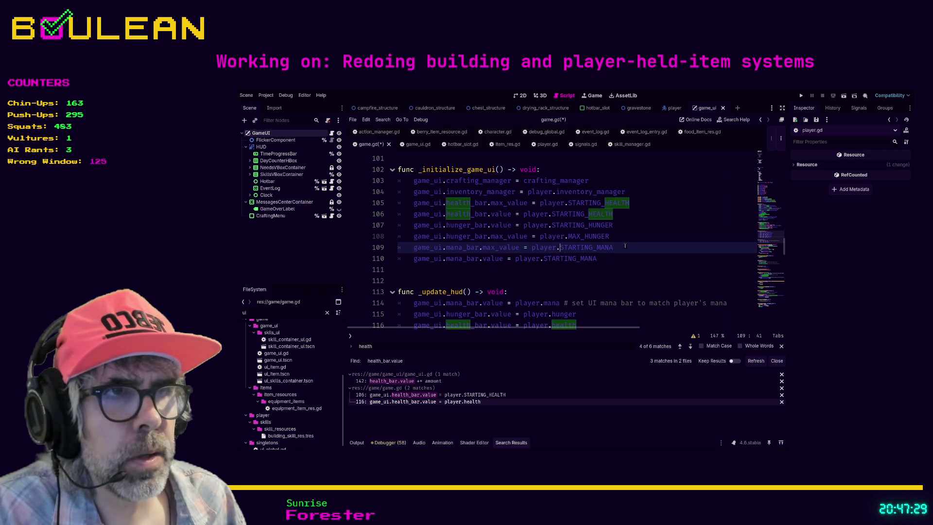
type("MAX_MANA")
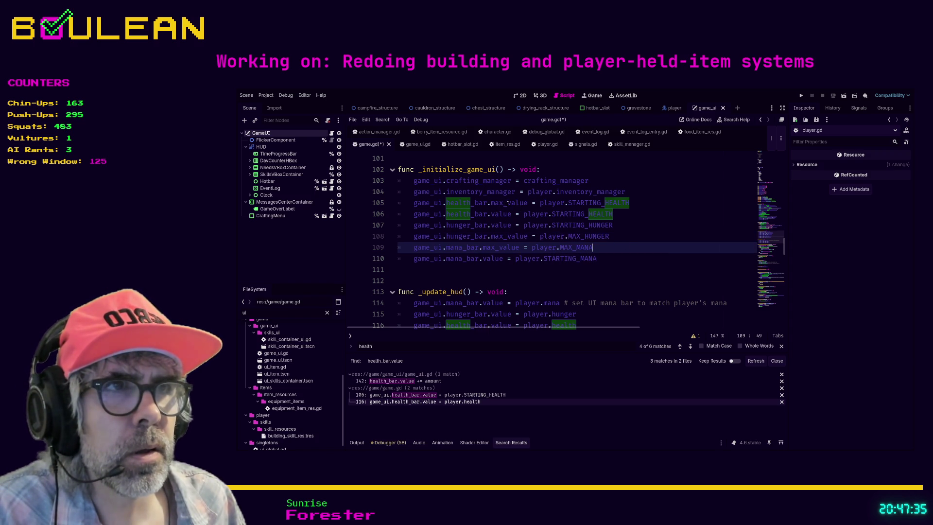
left_click(641, 202)
key("ctrl+shift+Left")
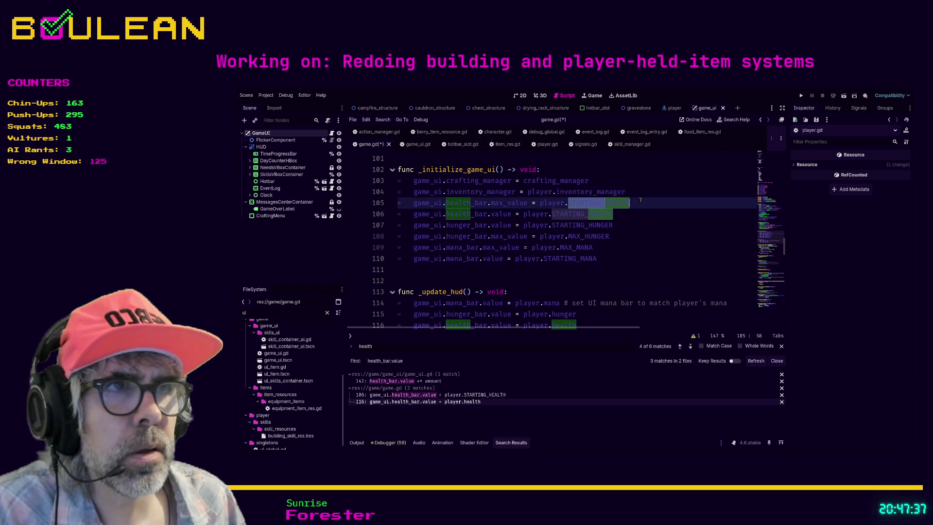
type("MAX_HEALTH")
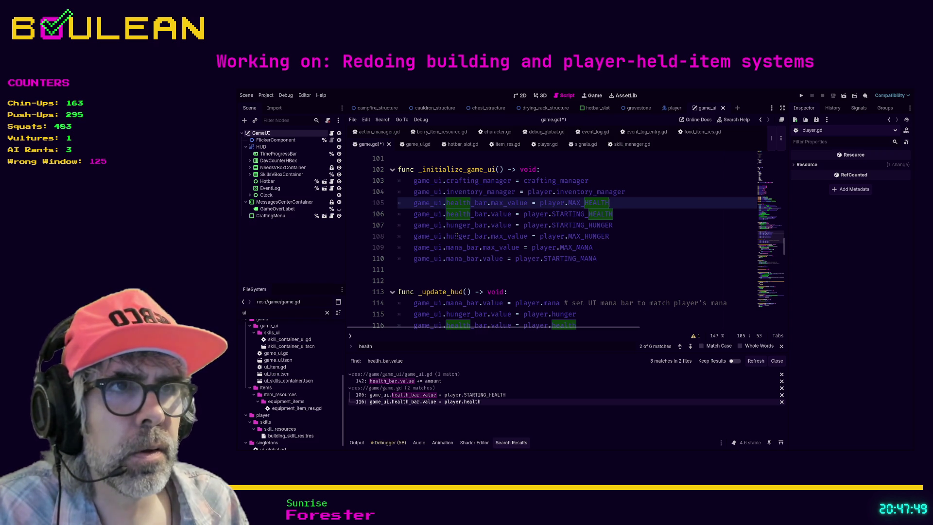
- Move the health, hunger and mana value lines above their max_value lines and save game.gd
left_click(491, 214)
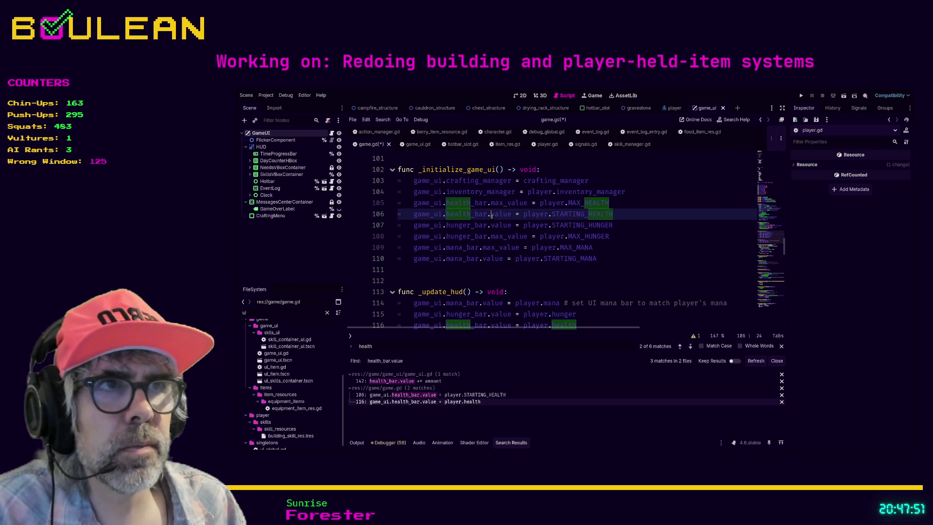
key("alt+Up")
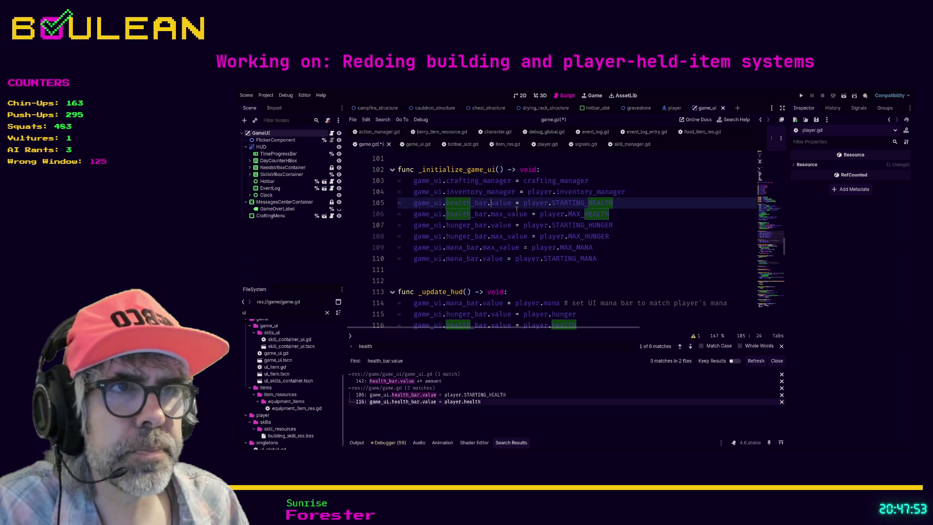
left_click(517, 225)
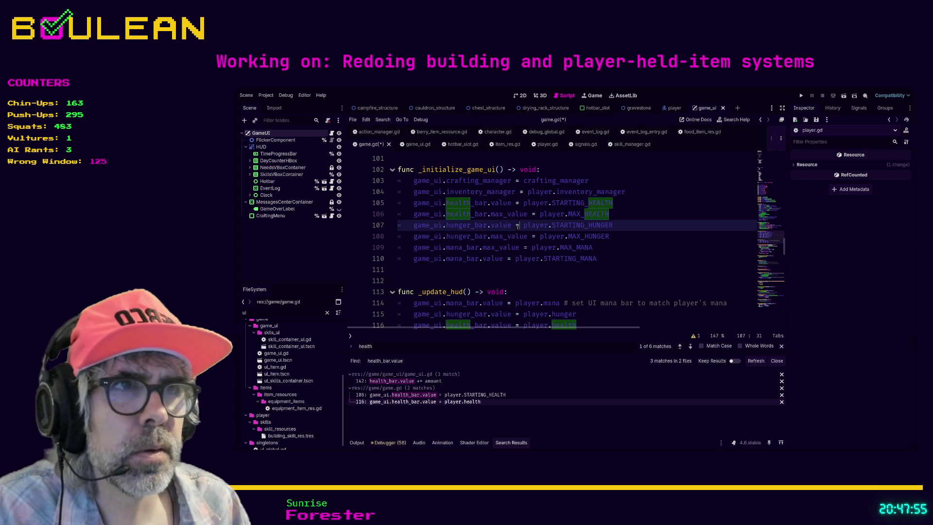
key("alt+Up")
left_click(515, 259)
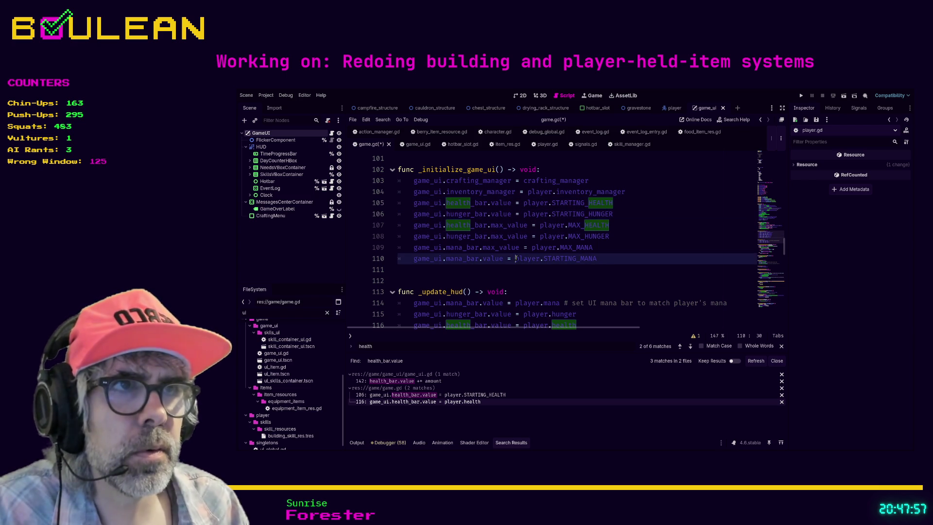
key("alt+Up")
key("alt+Up")
key("alt+Up")
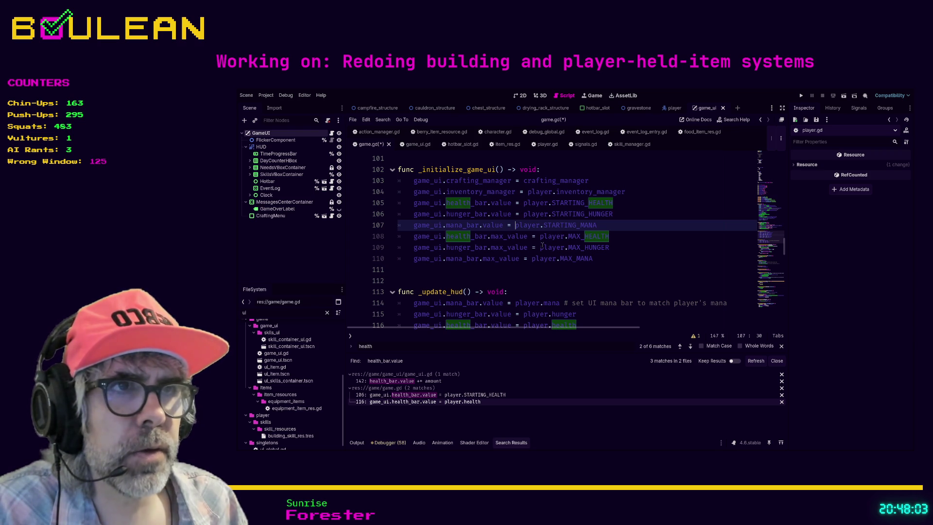
left_click(608, 254)
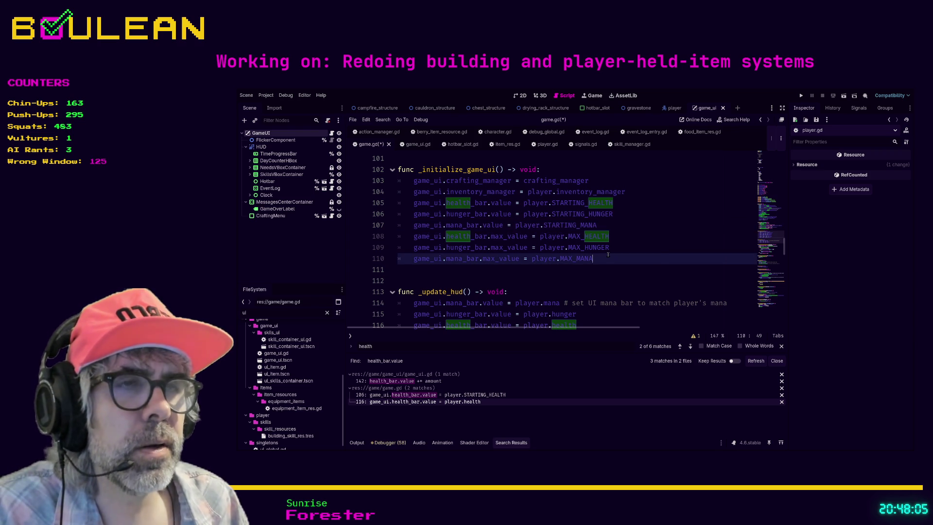
key("ctrl+s")
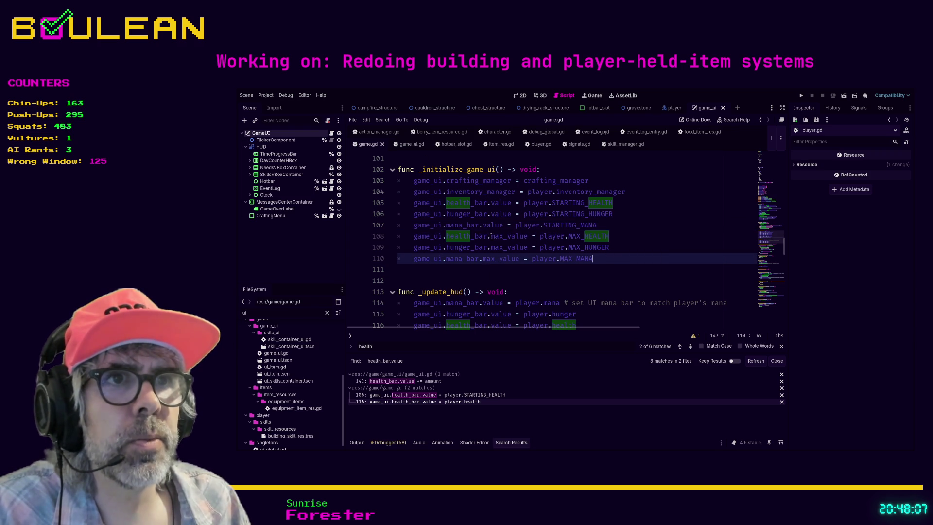
left_click(541, 260, "ctrl")
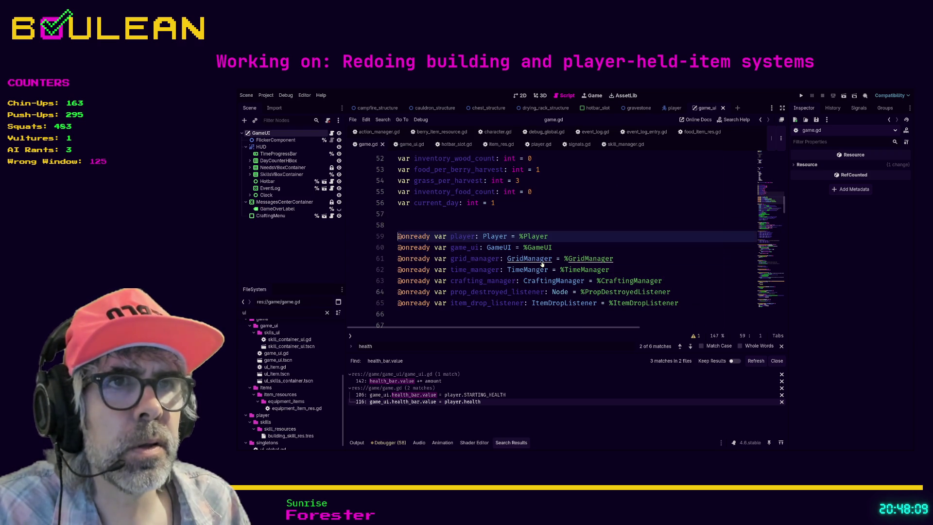
- Search game.gd for max_mana, then open player.gd from the Player type to view its STARTING constants
left_click(543, 229)
key("ctrl+f")
type("max_mana")
left_click(541, 239, "ctrl")
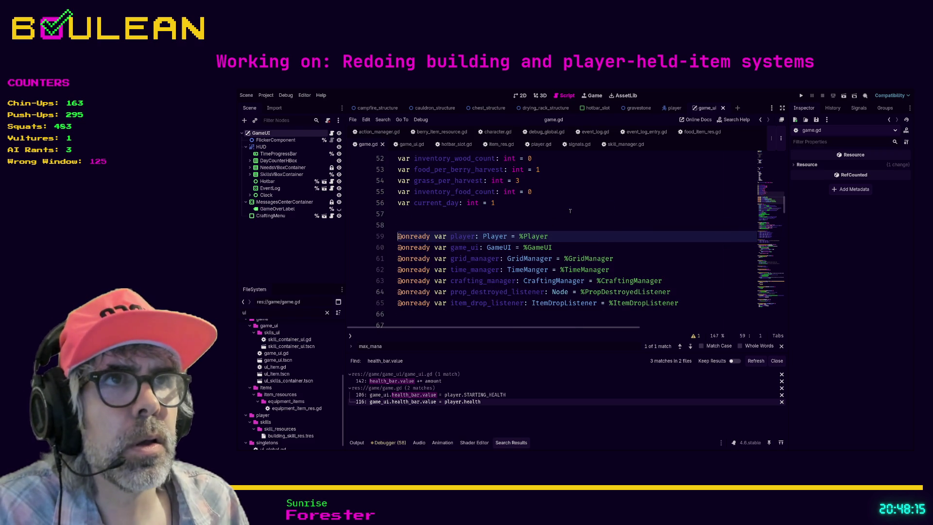
left_click(494, 236, "ctrl")
left_click(566, 237)
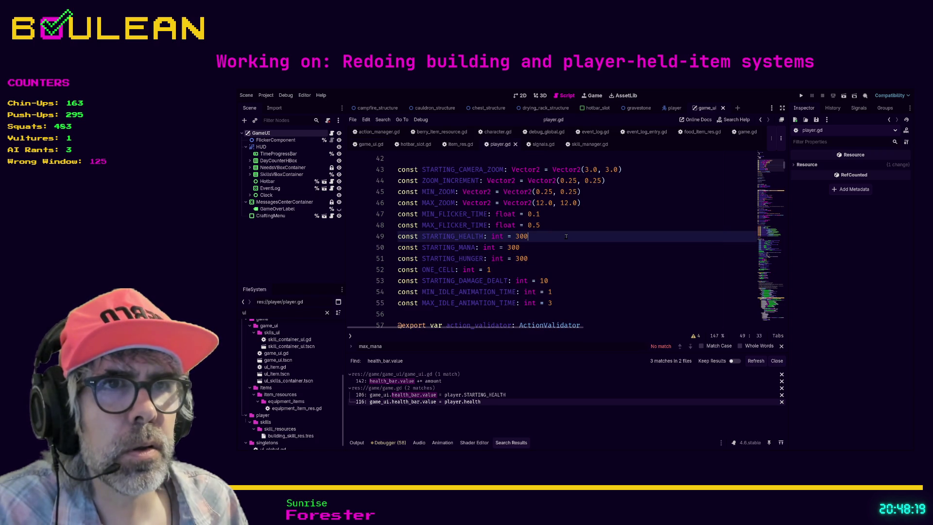
- Add MAX_HEALTH, MAX_HUNGER and MAX_MANA int constants of 500 to player.gd, save, and run the game
key("Down")
key("Down")
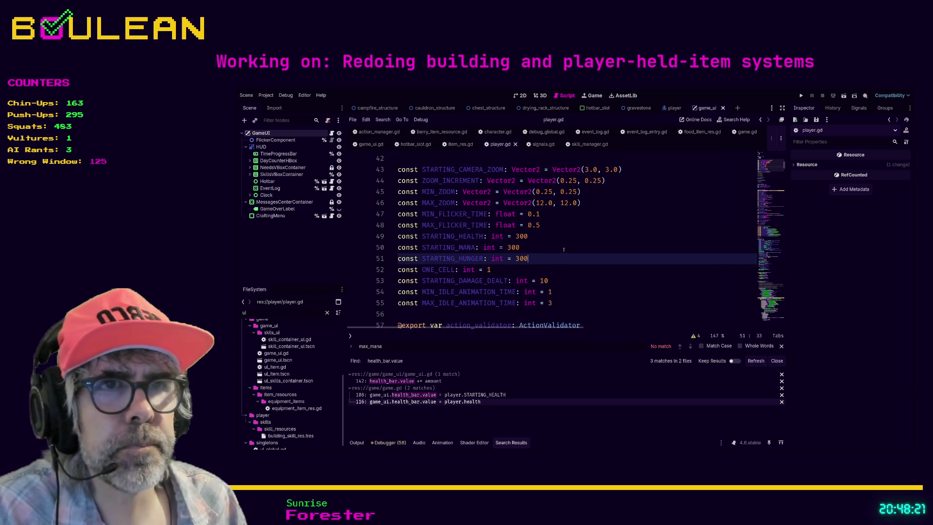
key("Return")
type("const MAX_HEALTH: int ")
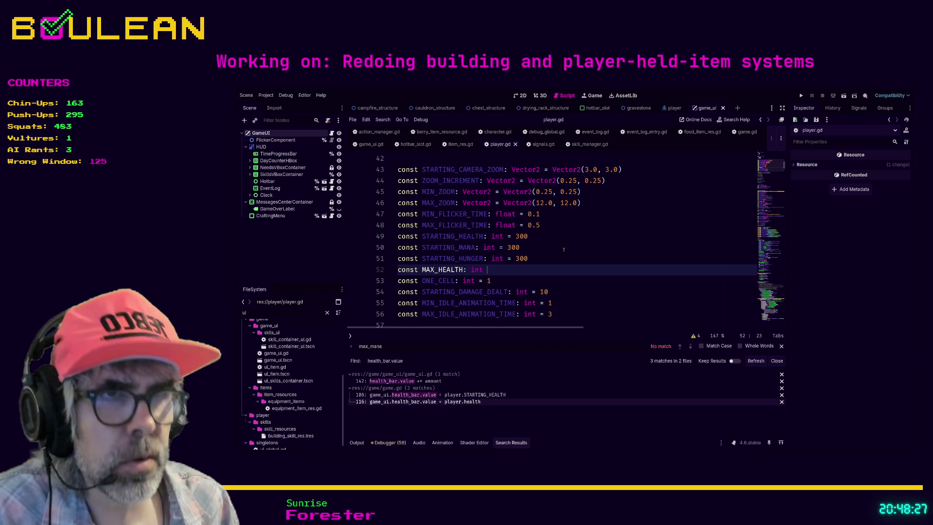
type("= 500")
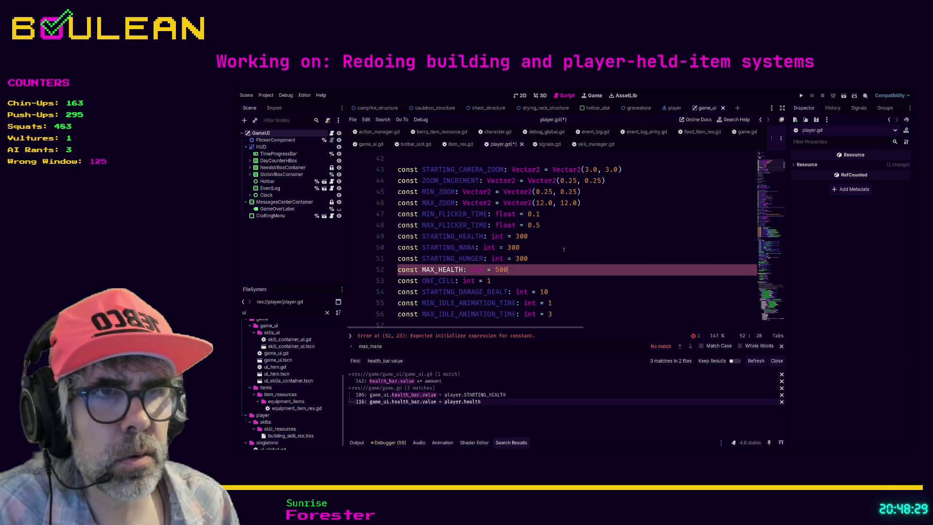
key("Return")
type("const ")
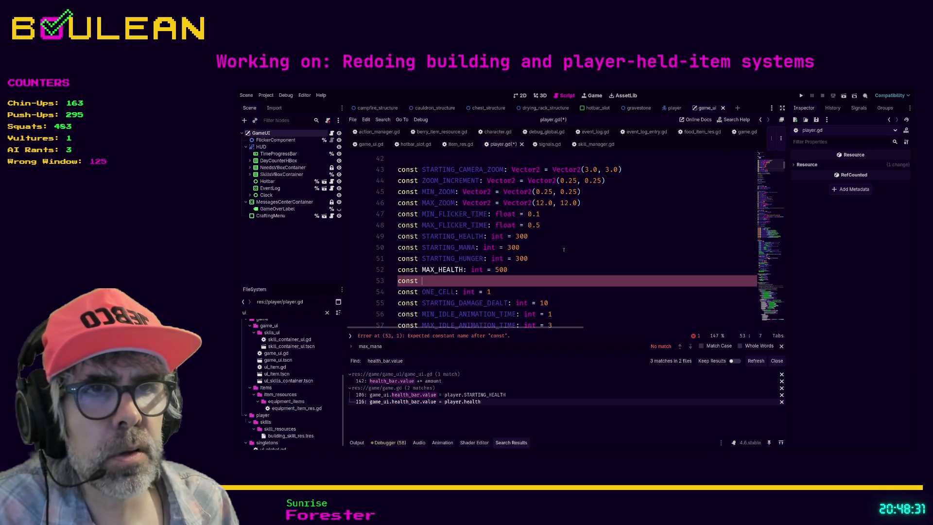
type("MAX_HUNGER: int = 500")
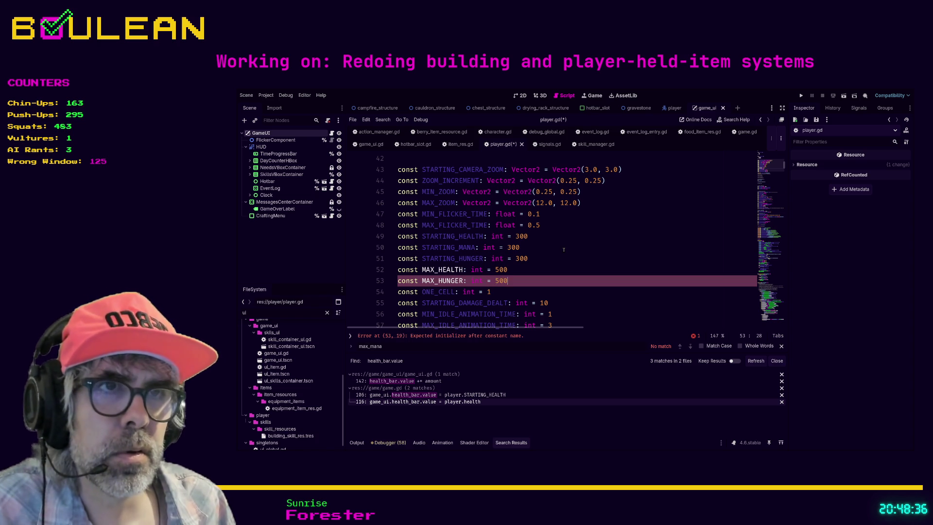
key("Return")
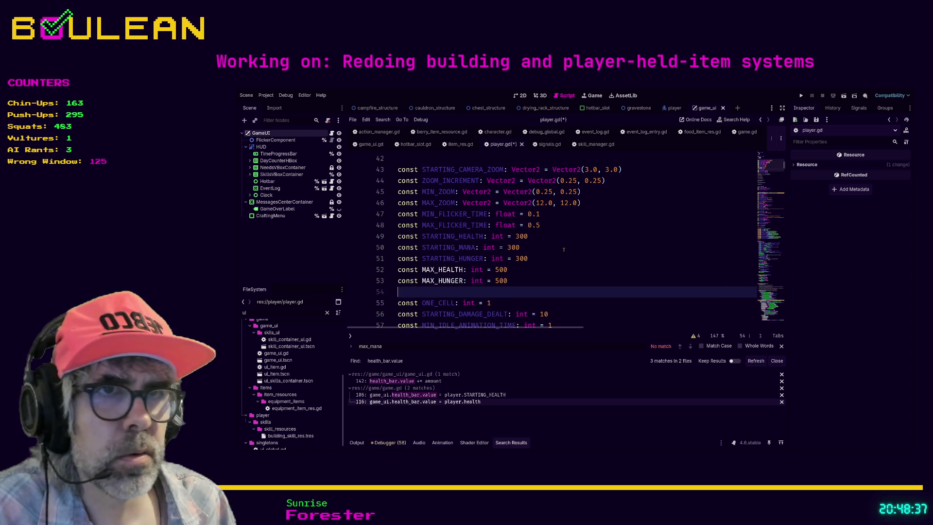
type("const MAX_MANA: int = 500")
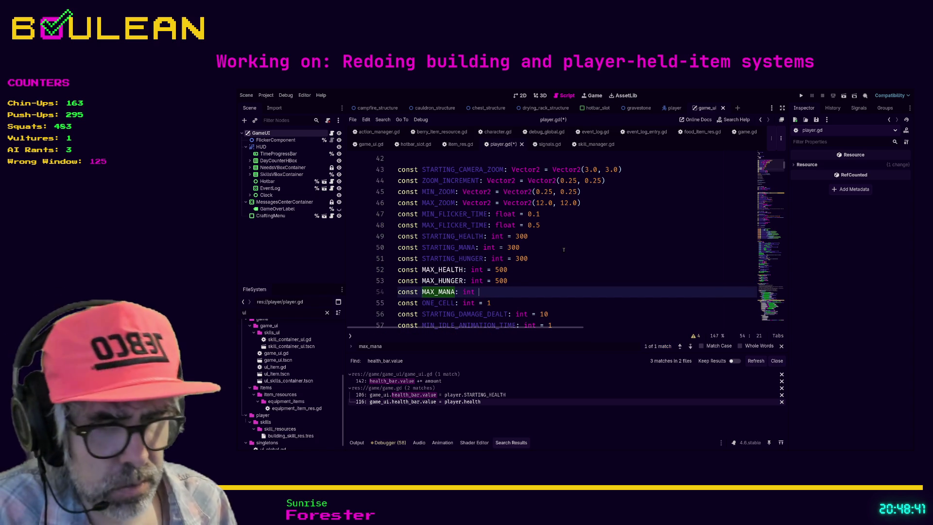
key("ctrl+s")
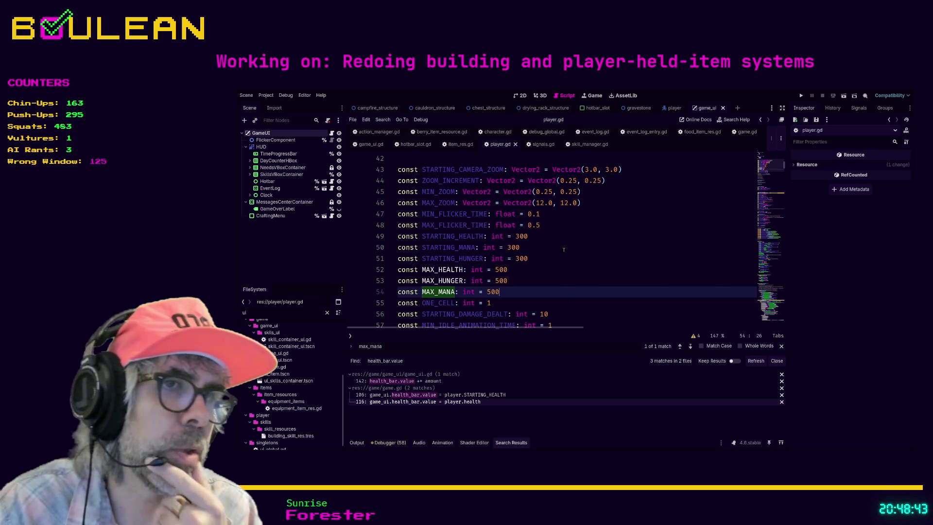
key("F5")
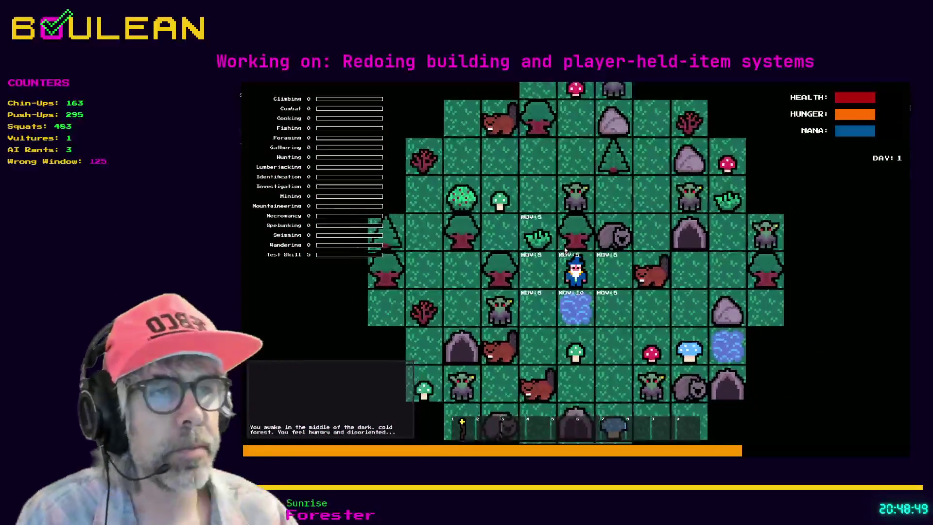
- Walk the wizard to two green mushrooms, collect them and eat them to check their effects
key("Down")
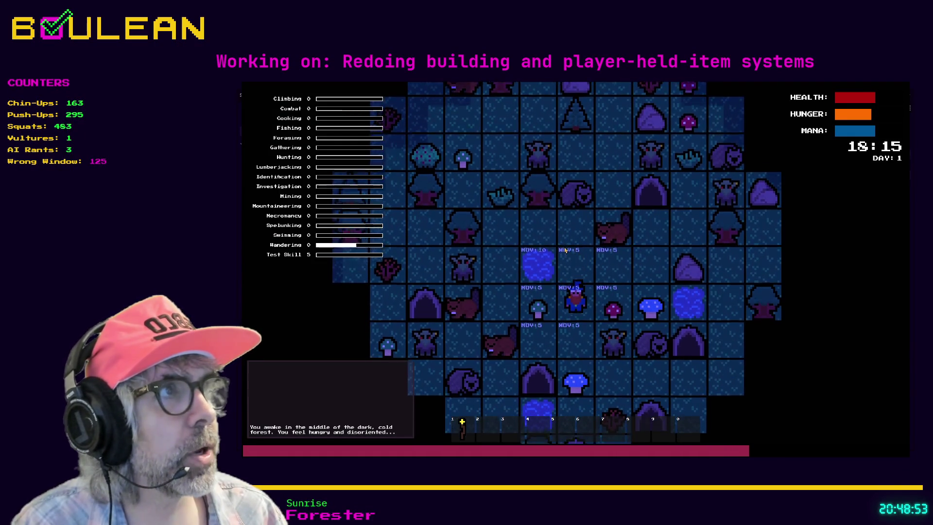
key("Down")
key("Left")
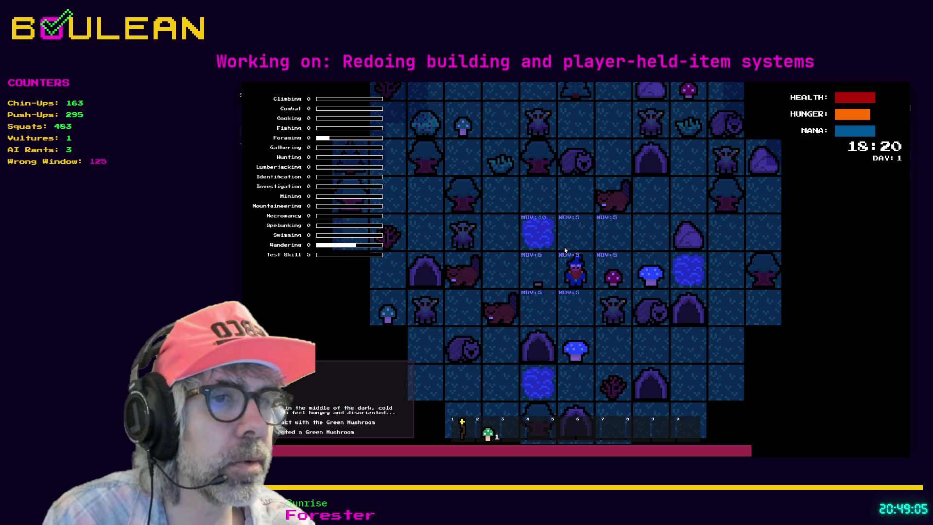
key("2")
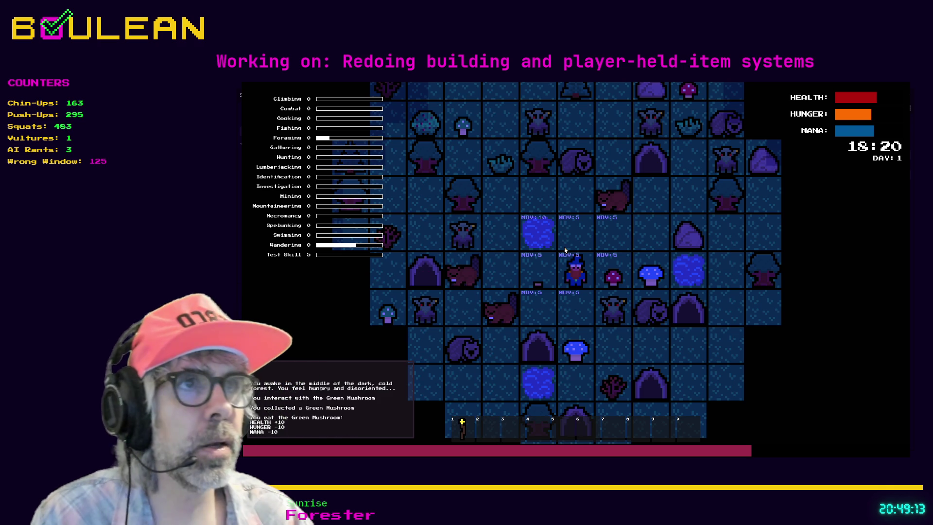
key("q")
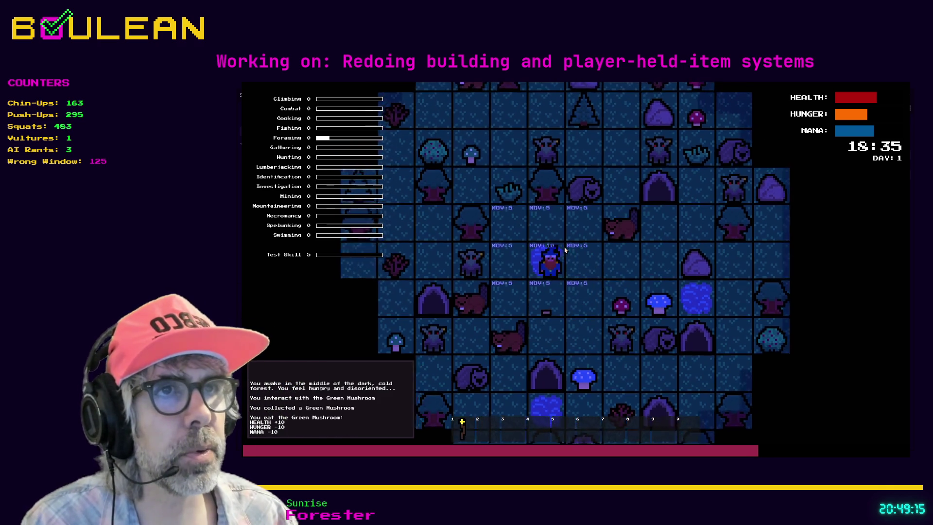
key("q")
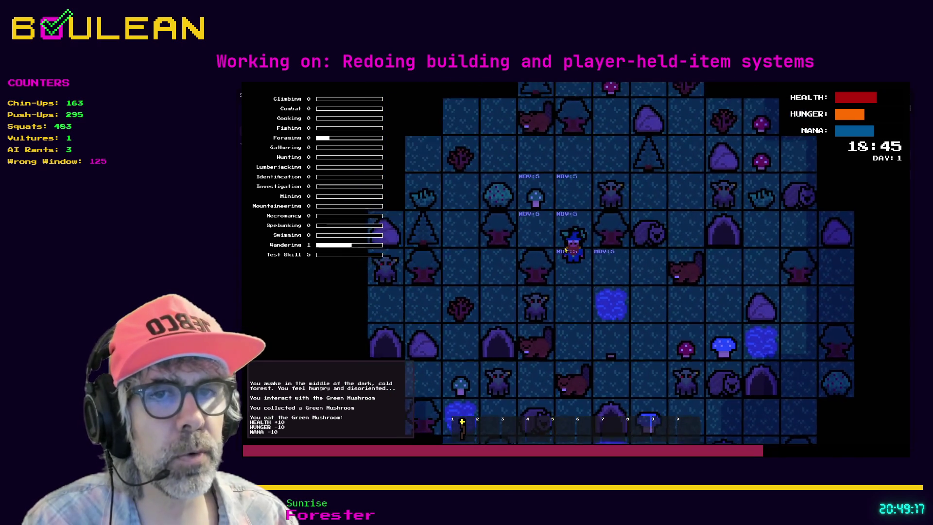
key("w")
key("a")
key("space")
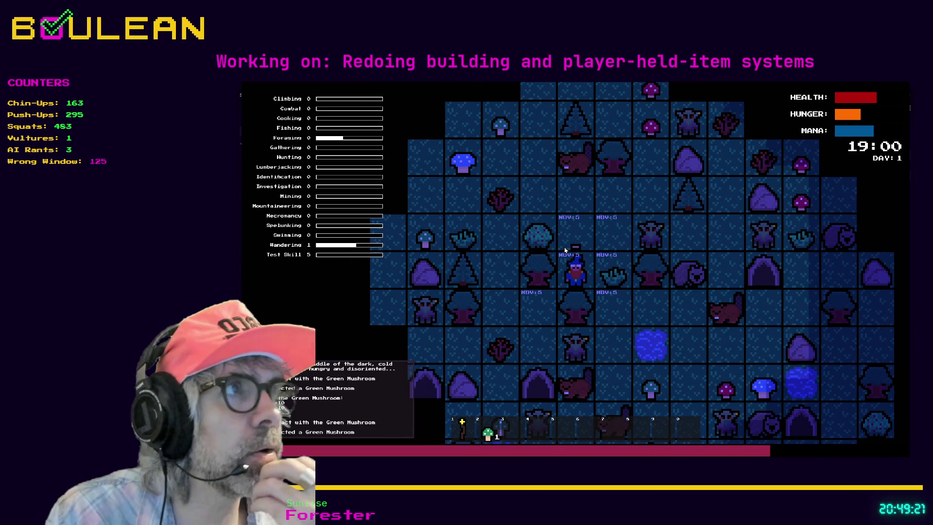
key("e")
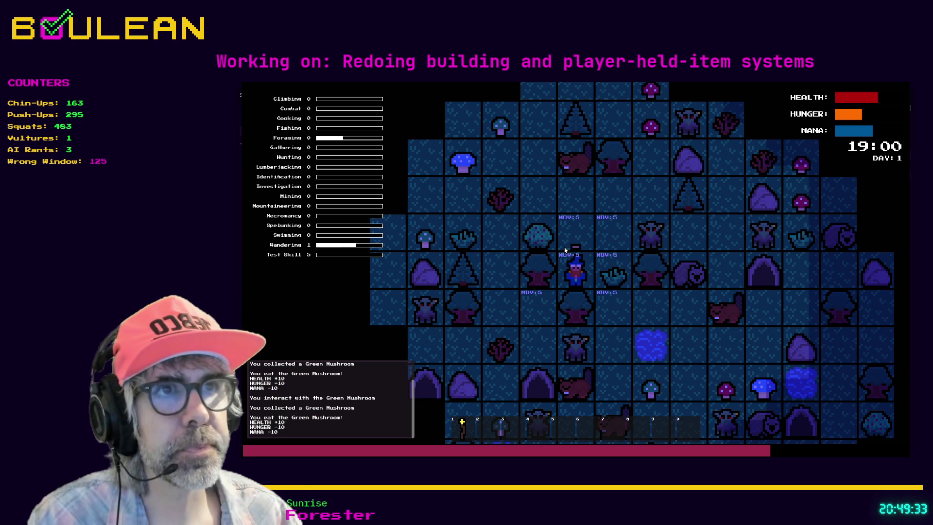
- Collect and eat a blue, a green and a red mushroom, then stop the game
key("w")
key("w")
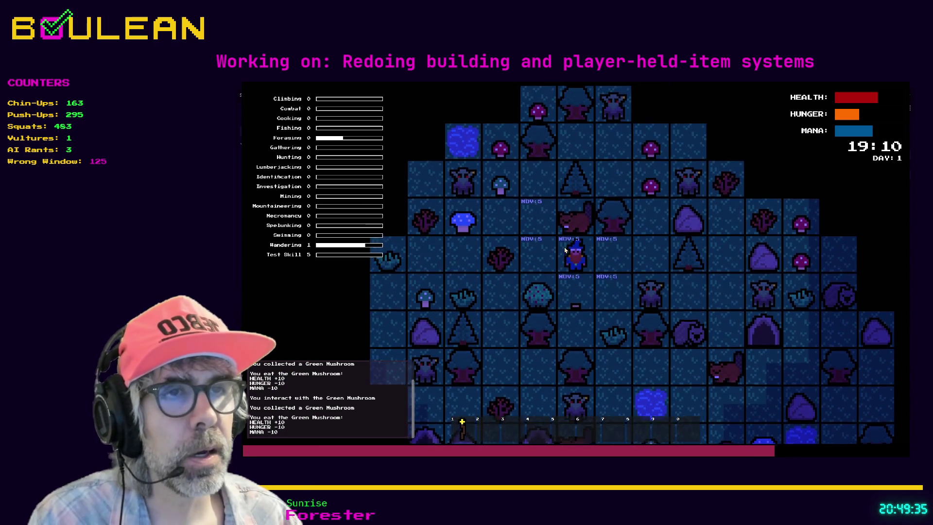
key("a")
key("w")
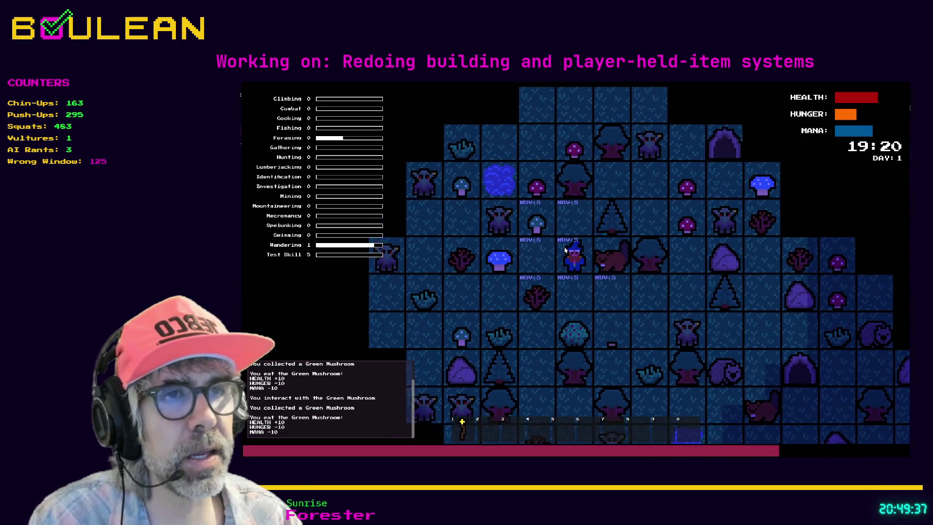
key("a")
key("e")
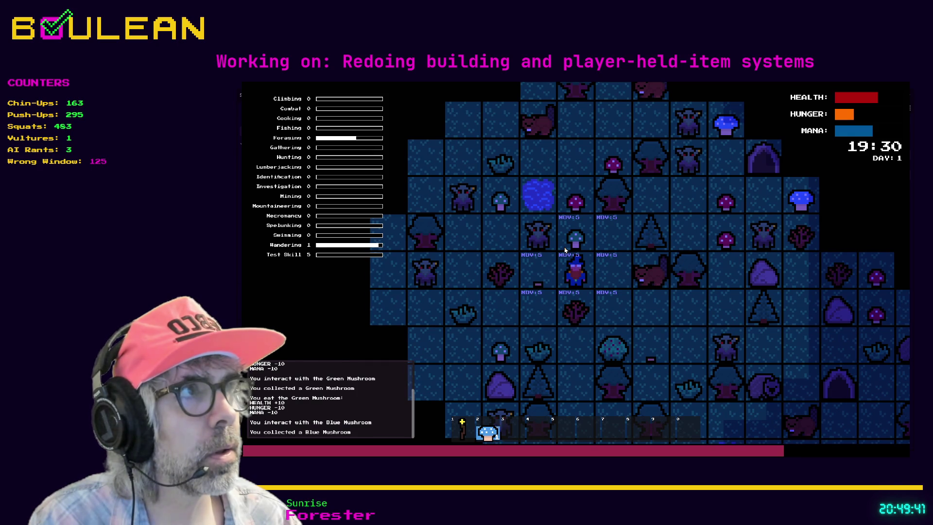
key("f")
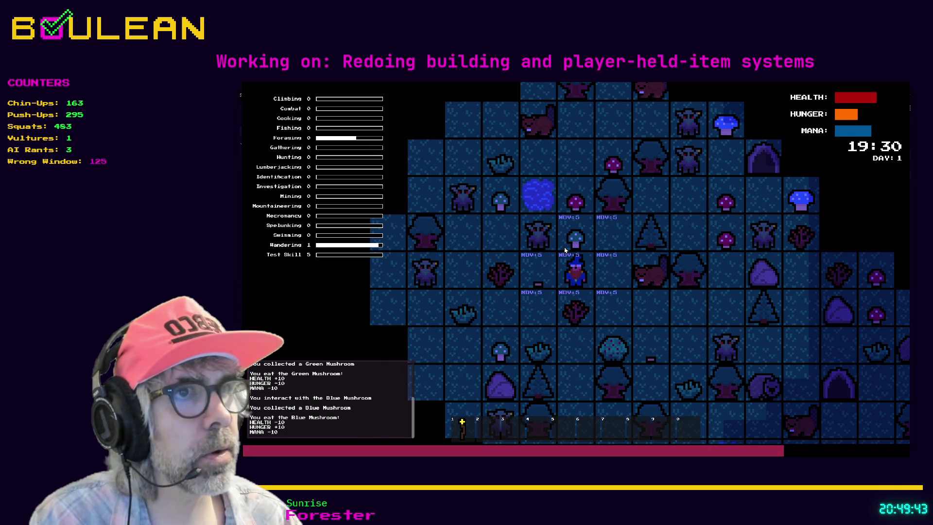
key("e")
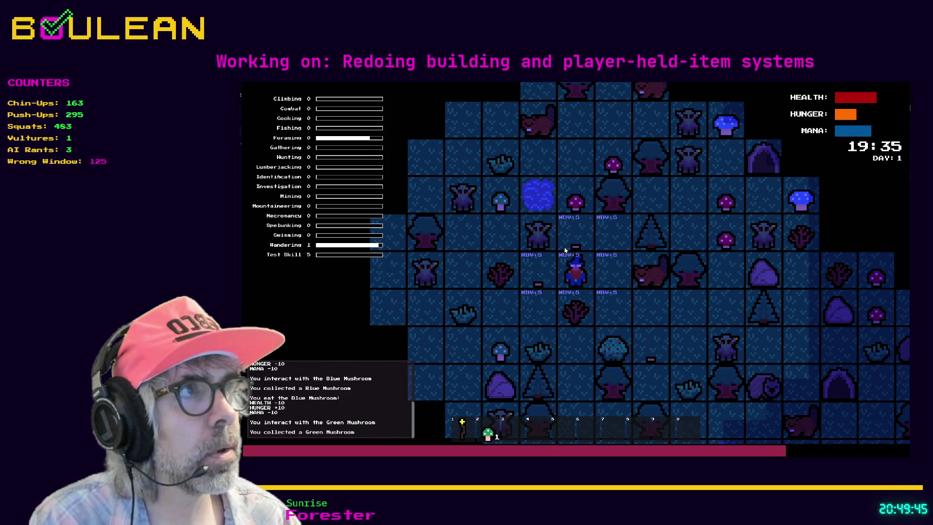
key("f")
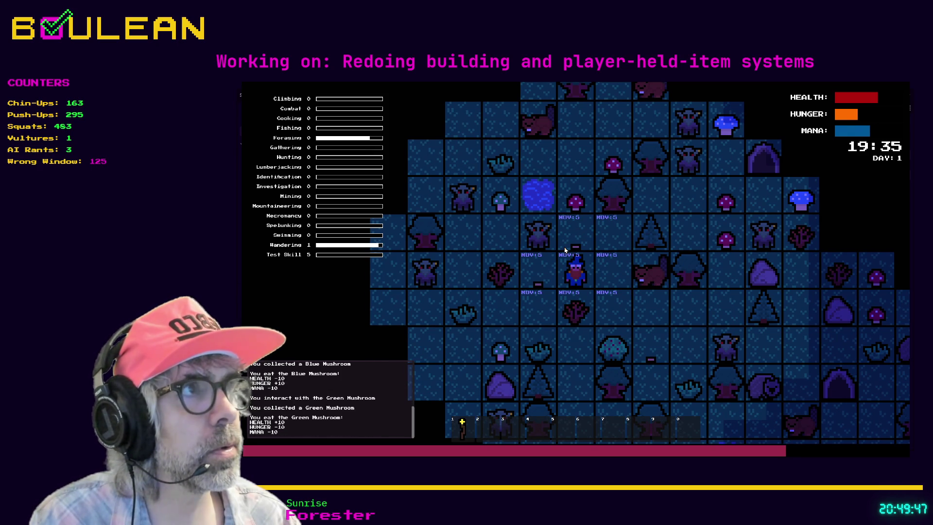
key("w")
key("e")
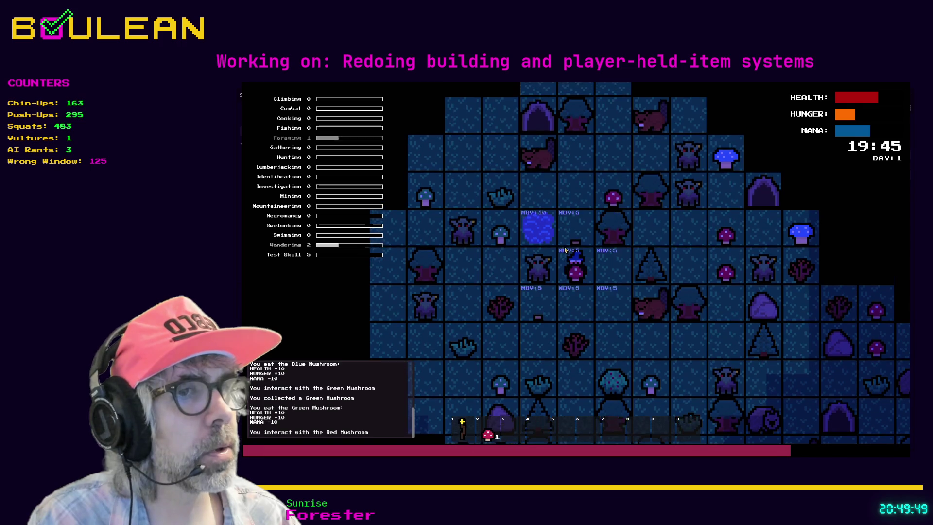
key("2")
key("f")
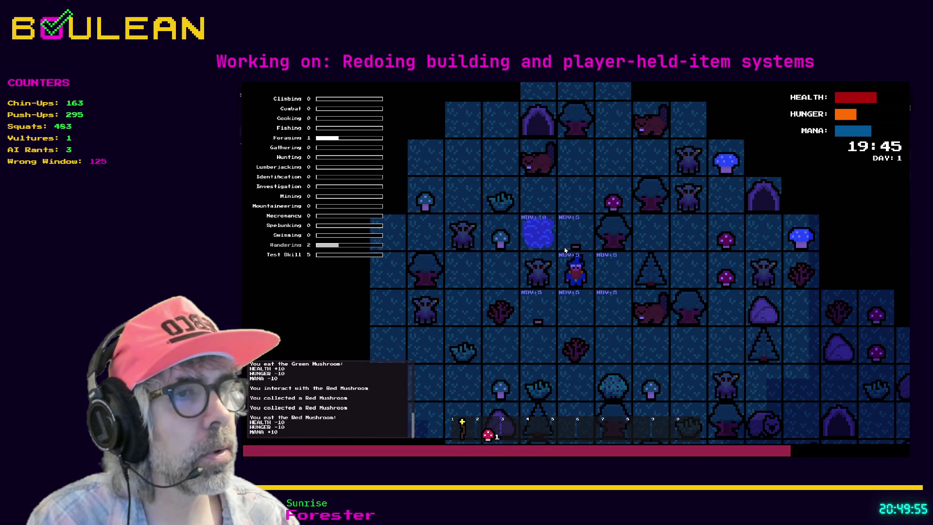
key("F8")
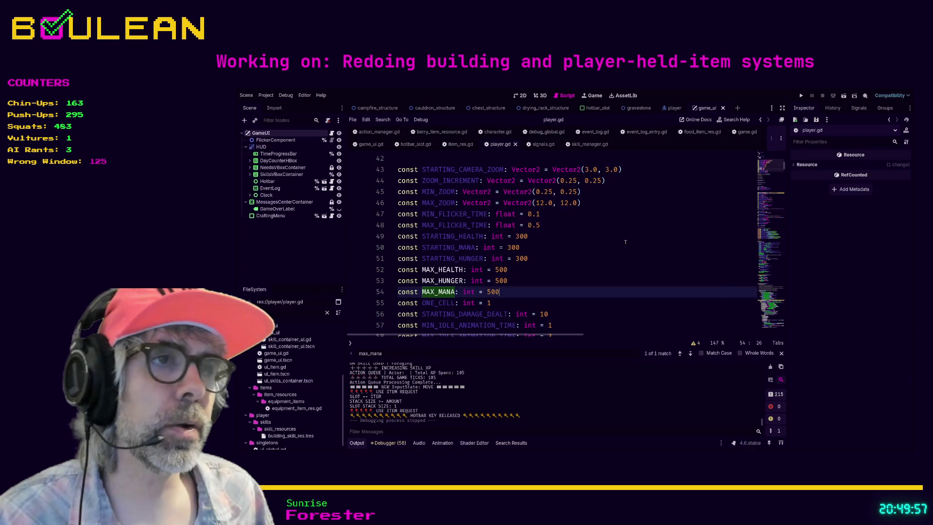
- Search the project for hunger_bar.value and open the game.gd line 106 and game_ui.gd line 144 matches
left_click(607, 262)
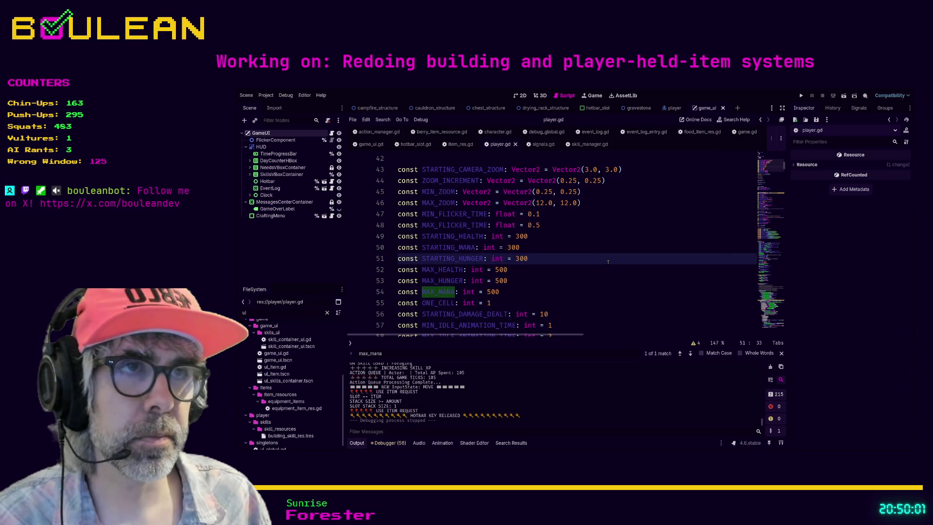
key("ctrl+shift+f")
key("Return")
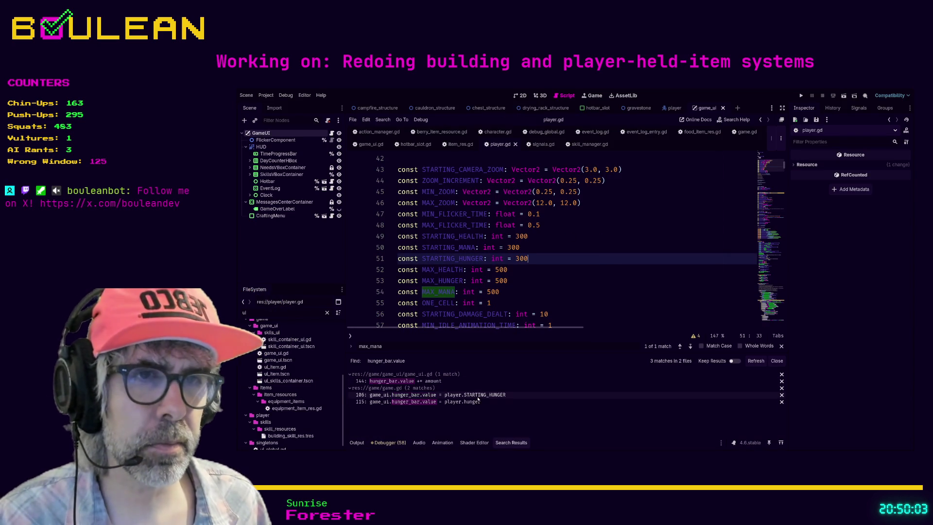
left_click(475, 396)
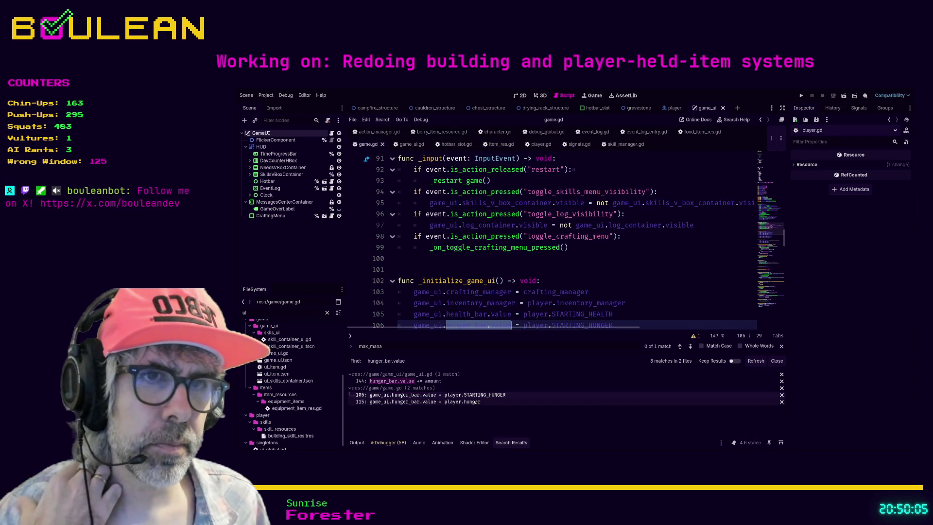
left_click(445, 381)
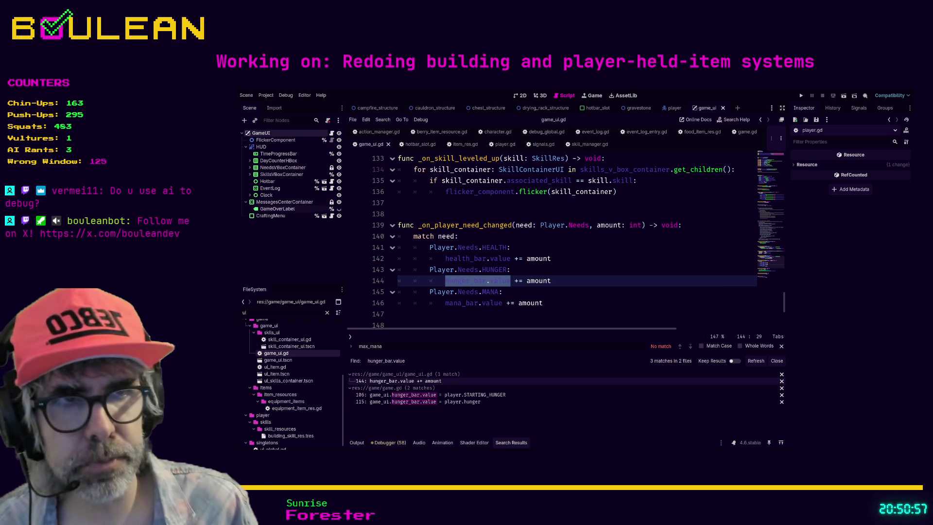
left_click(572, 292)
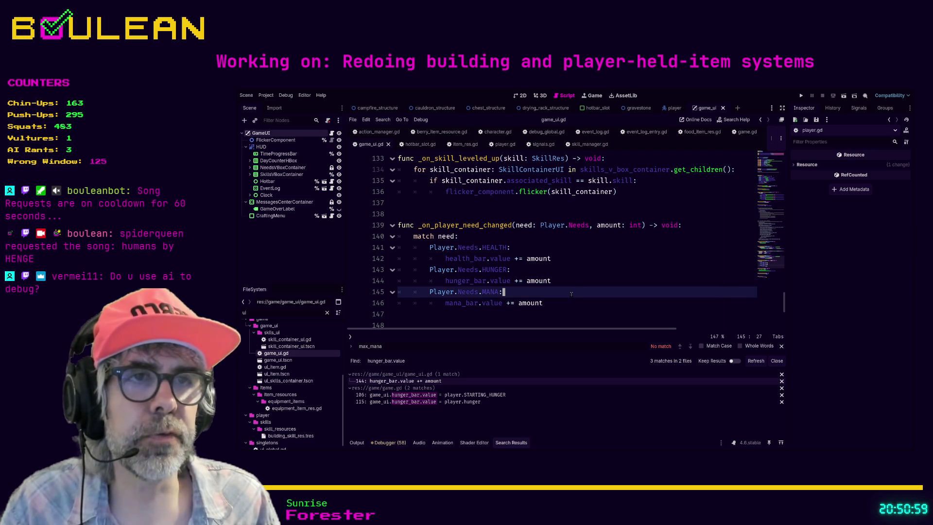
left_click(576, 301)
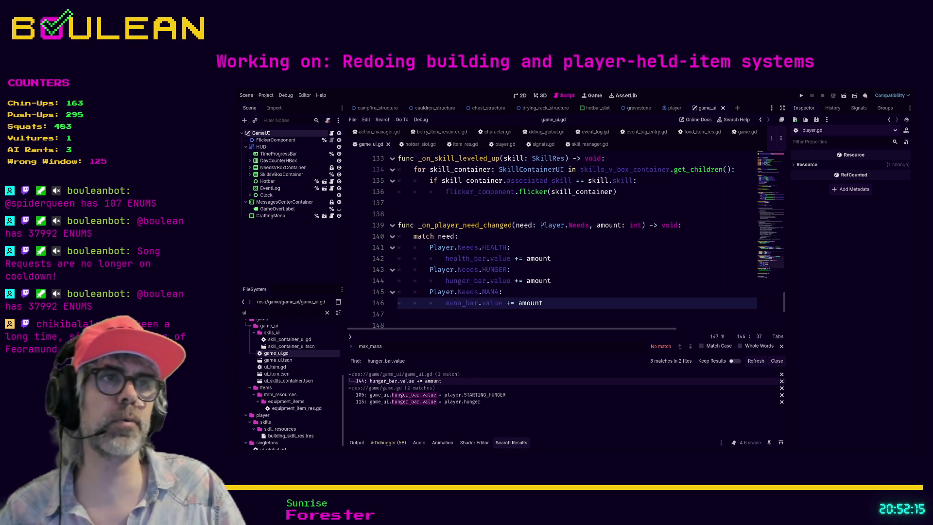
left_click(666, 254)
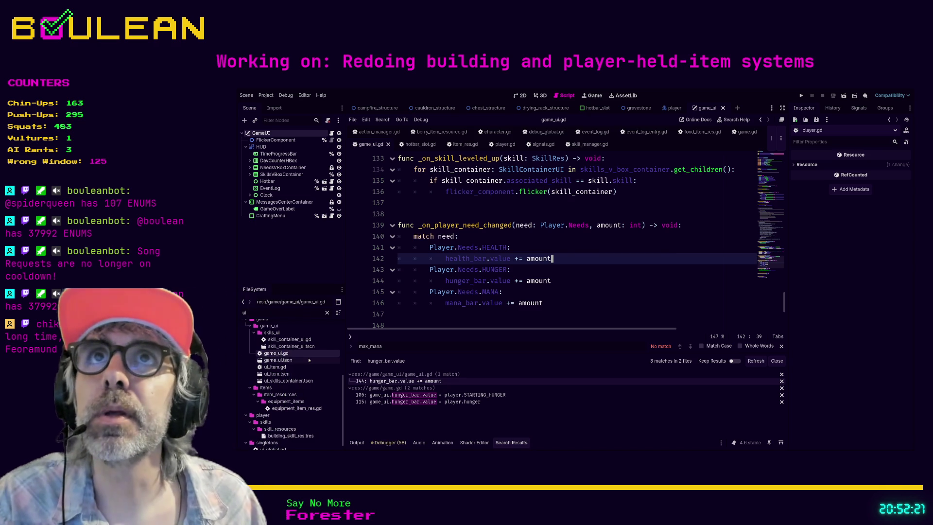
scroll(308, 360, "down", 1)
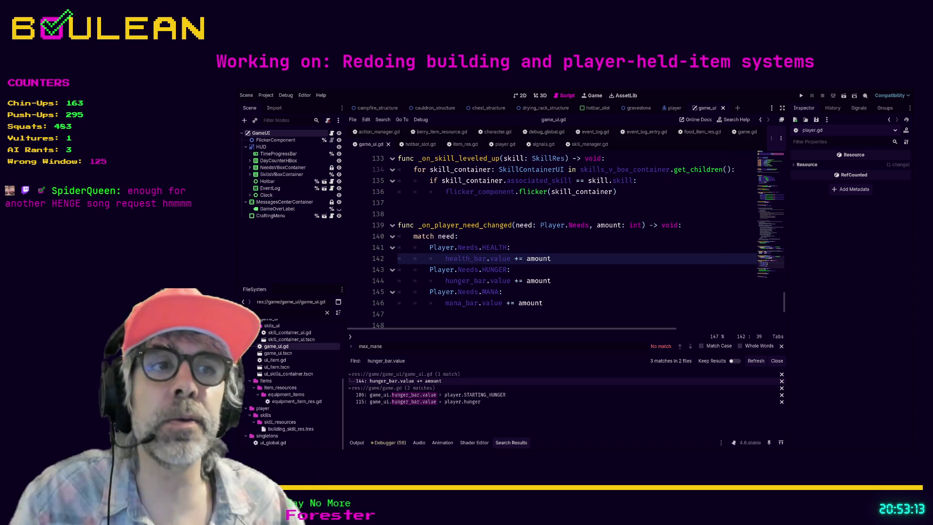
left_click(524, 289)
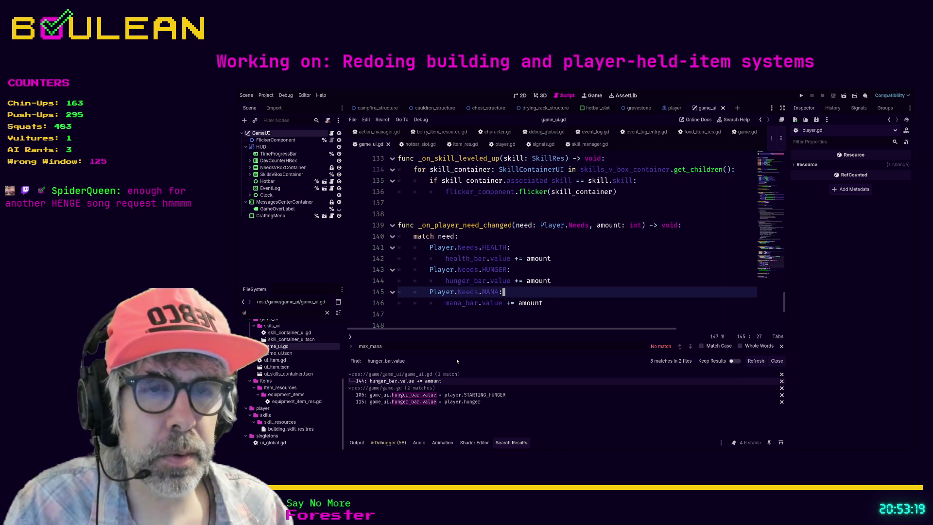
- Enlarge the hunger search results, browse the character.gd and event_log.gd matches, and open food_item_res.gd line 7
left_click(463, 395)
scroll(508, 281, "down", 1)
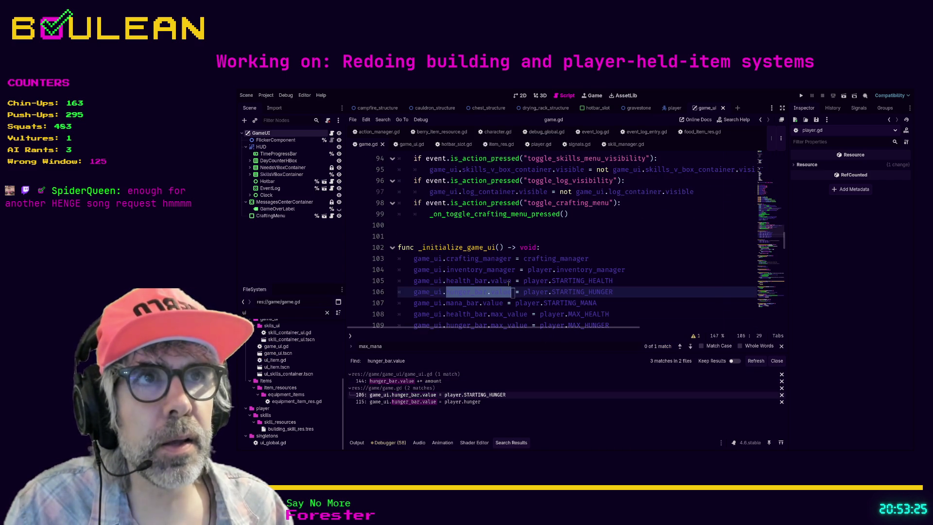
left_click(499, 136)
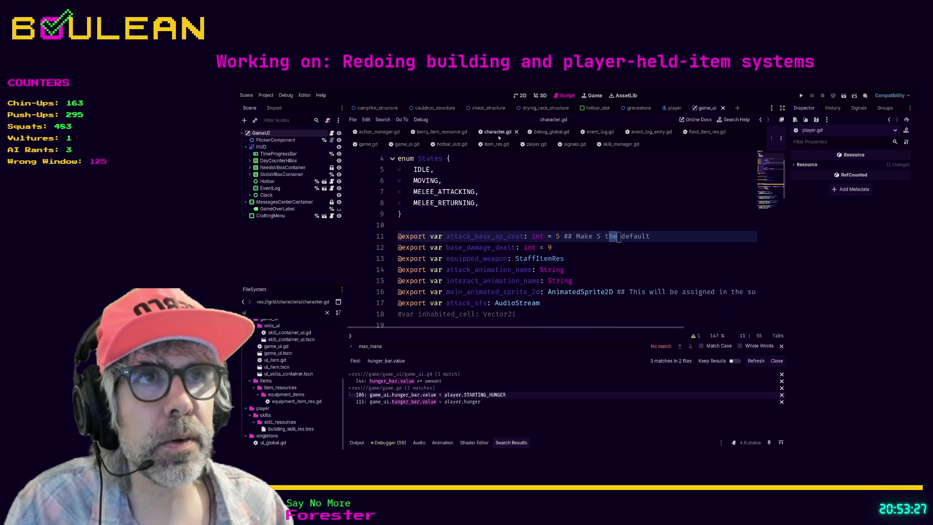
left_click(510, 183)
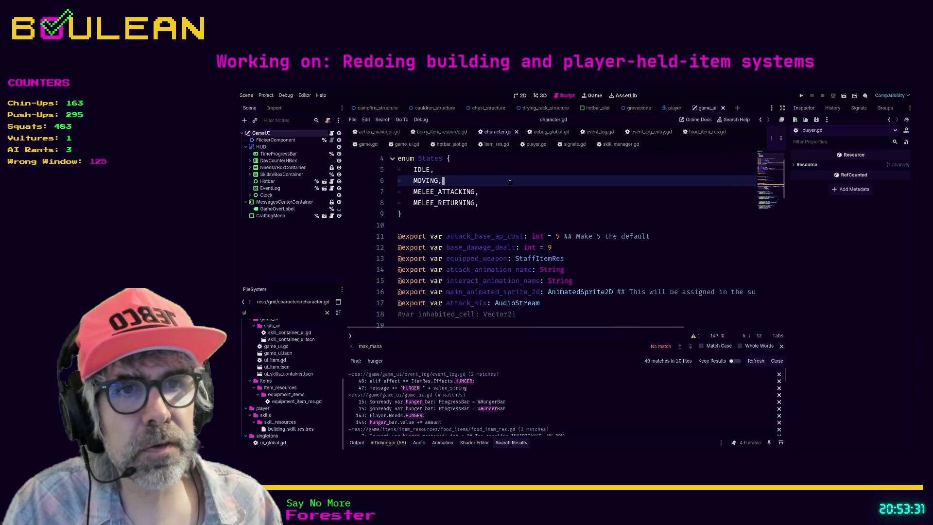
left_click_drag(500, 329, 457, 277)
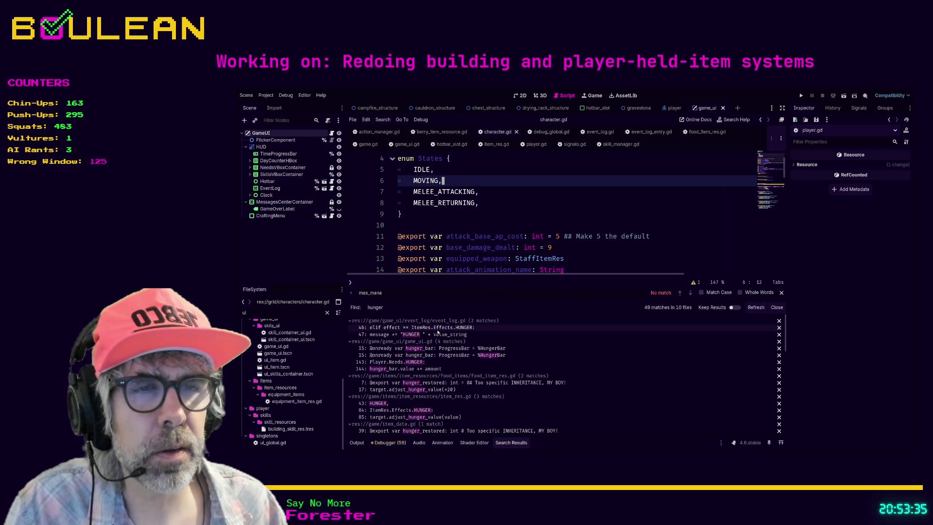
left_click(438, 330)
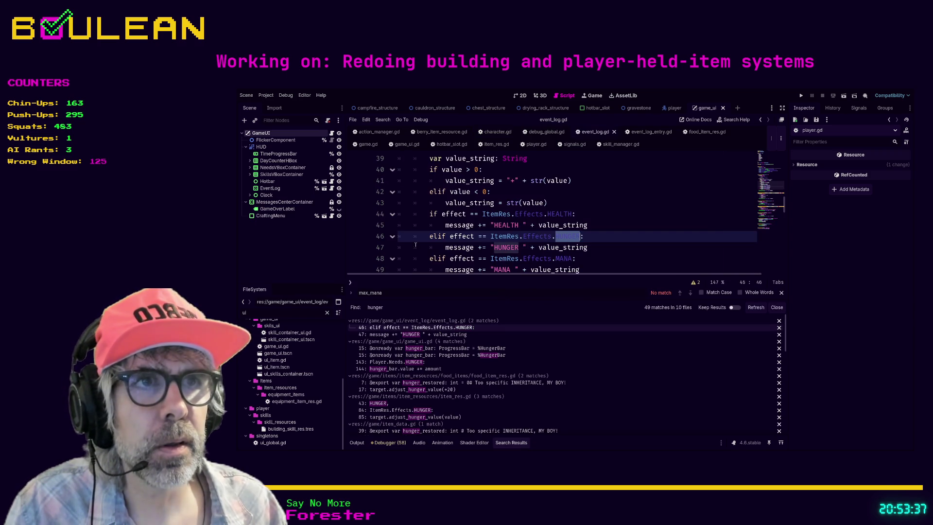
scroll(415, 245, "up", 1)
scroll(415, 245, "down", 1)
scroll(416, 245, "up", 1)
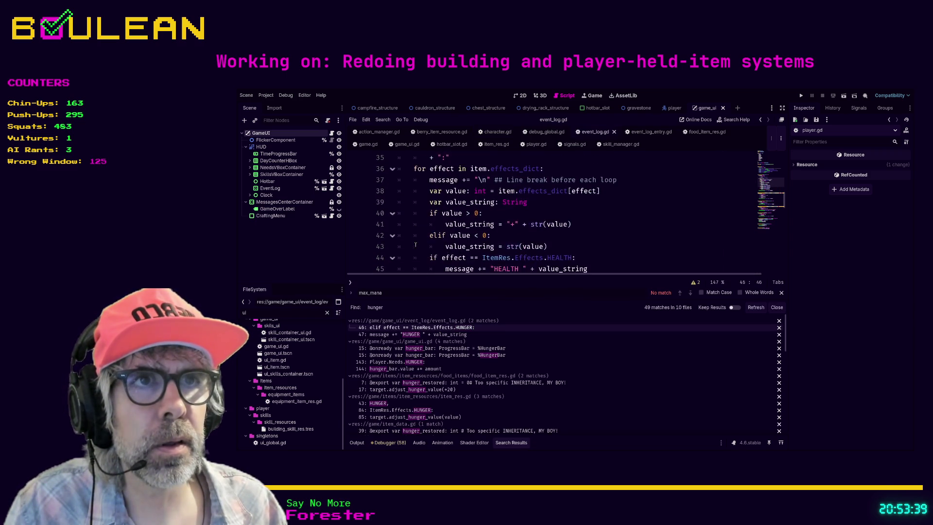
scroll(416, 245, "down", 1)
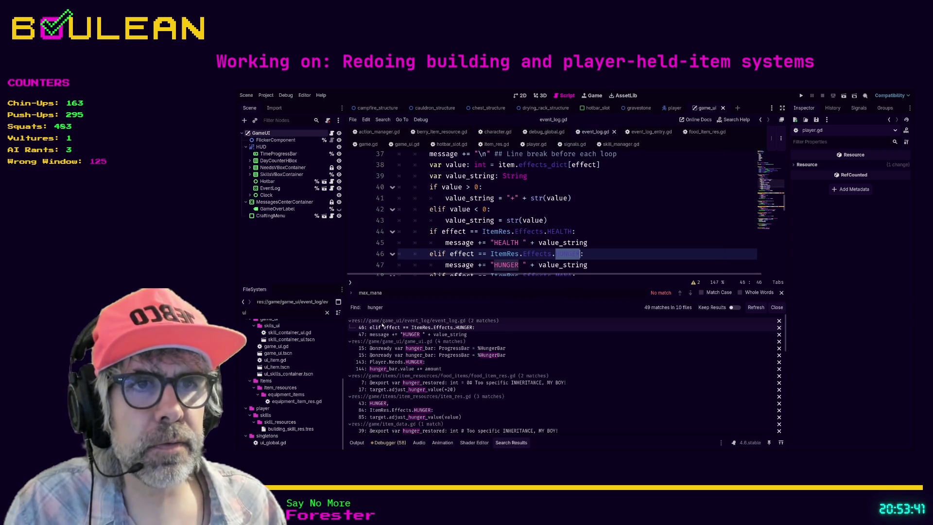
left_click(351, 321)
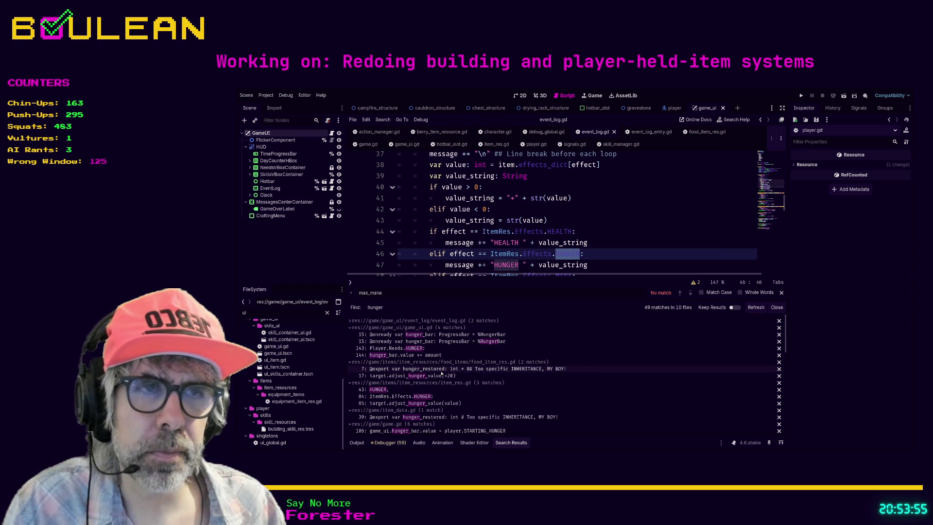
left_click(441, 370)
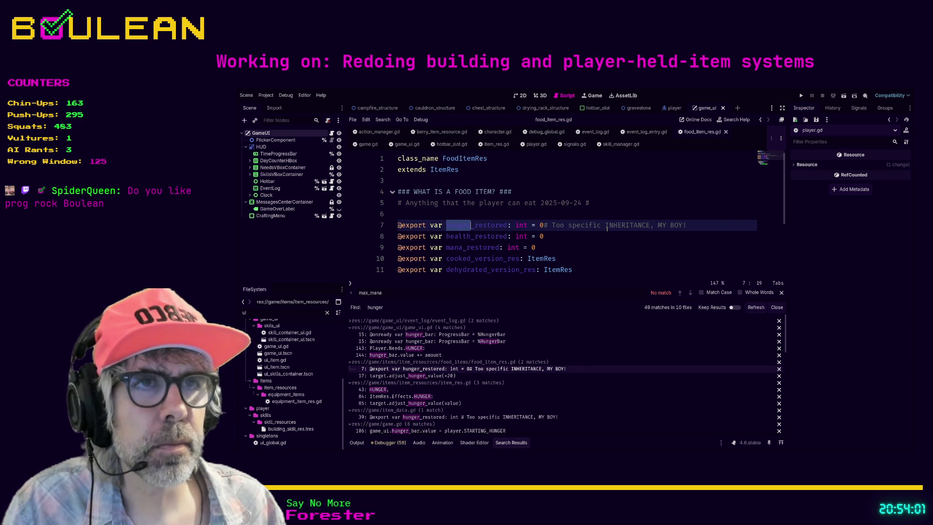
- Inspect the hunger, health and mana restored exports on lines 7–9, then locate the hard-coded hunger adjustment in use()
left_click(554, 225)
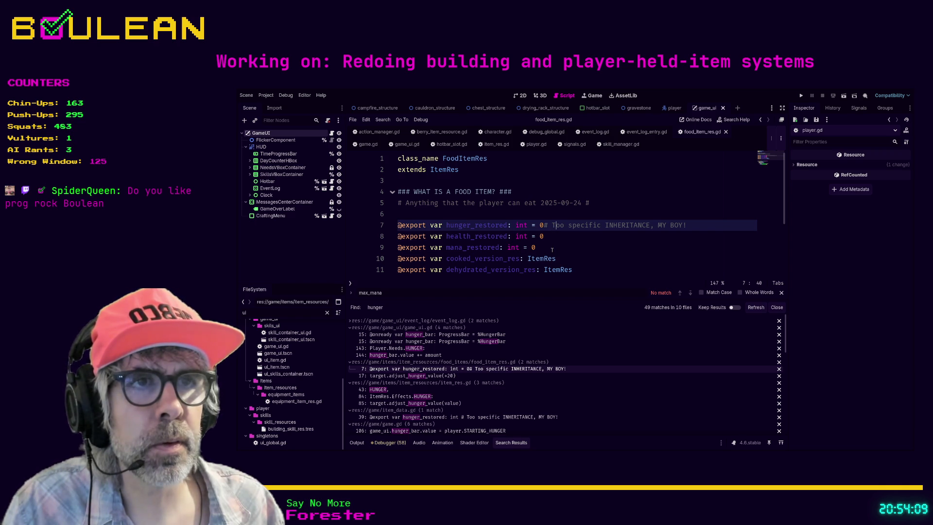
mouse_move(552, 250)
left_mouse_down()
mouse_move(469, 249)
mouse_move(392, 229)
left_mouse_up()
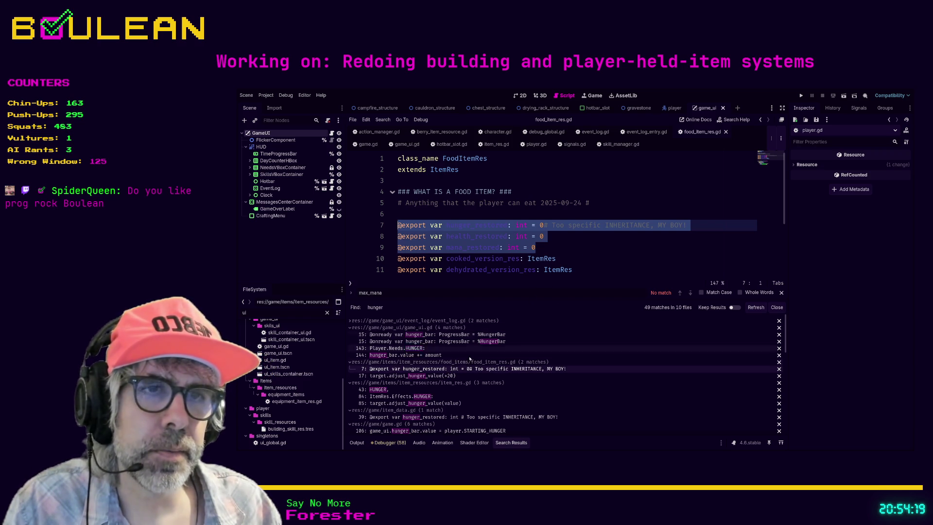
left_click(430, 378)
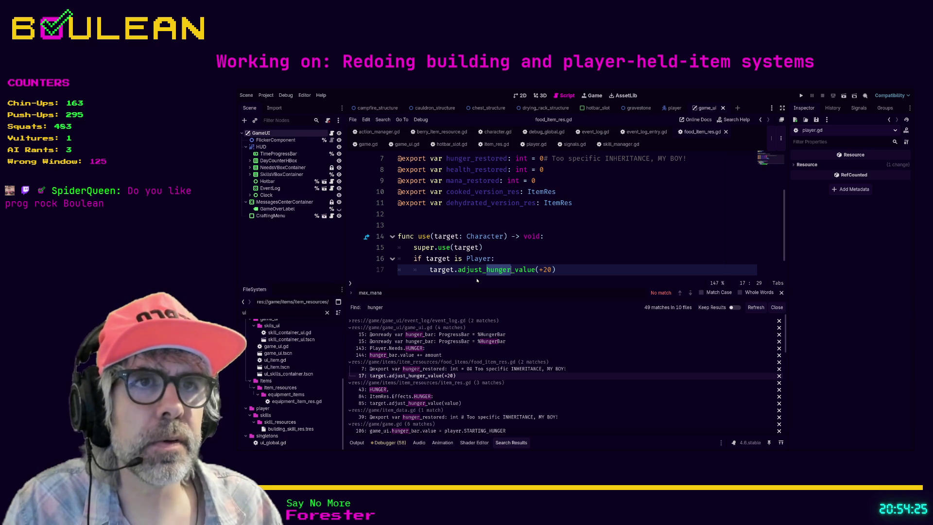
scroll(529, 266, "up", 2)
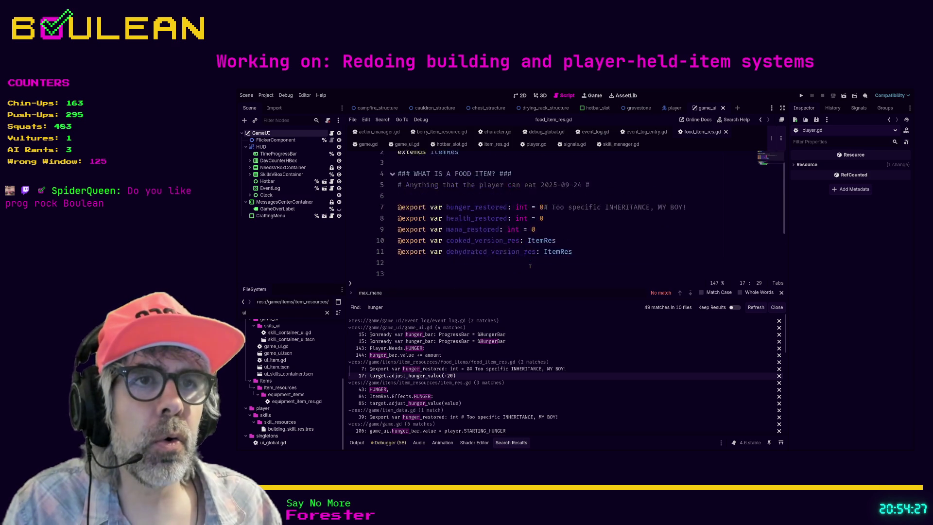
scroll(530, 266, "down", 3)
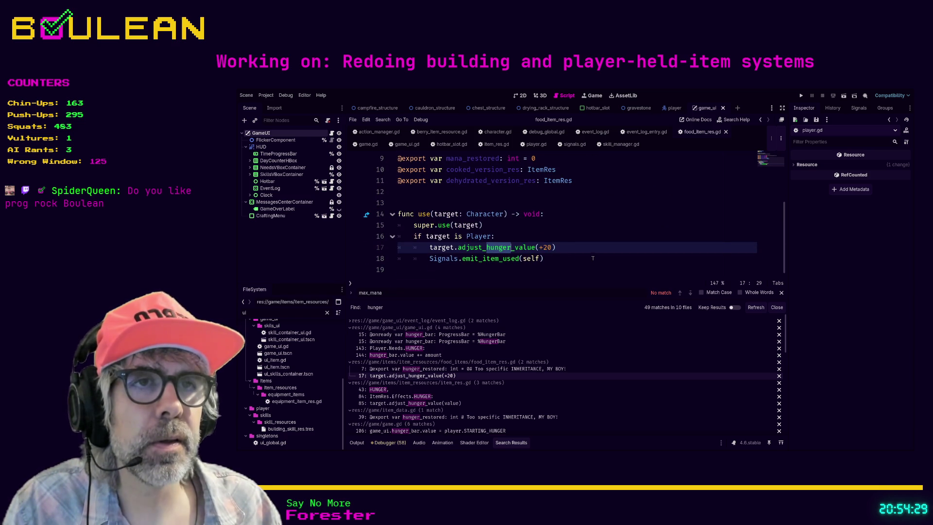
scroll(590, 253, "up", 3)
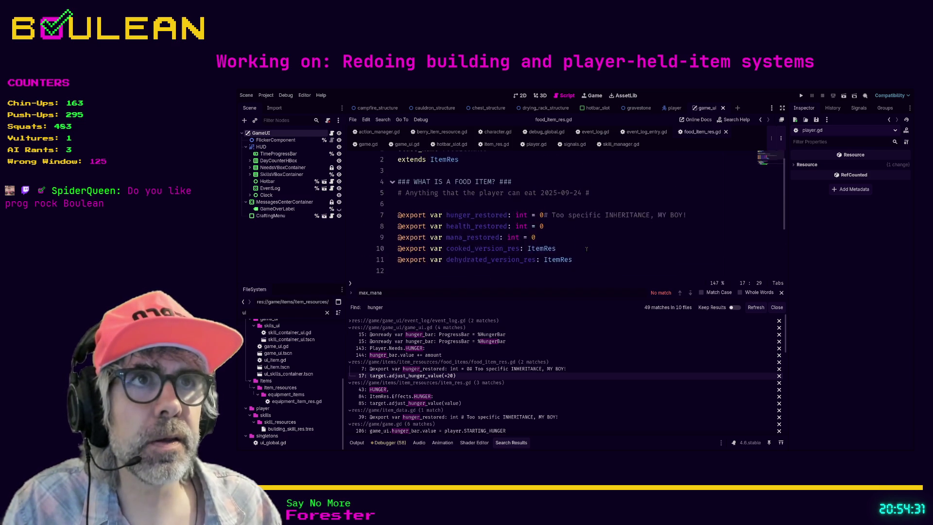
scroll(586, 249, "down", 2)
scroll(587, 249, "down", 2)
- Delete the target.adjust_hunger_value(+20) line and run the game
left_click(586, 248)
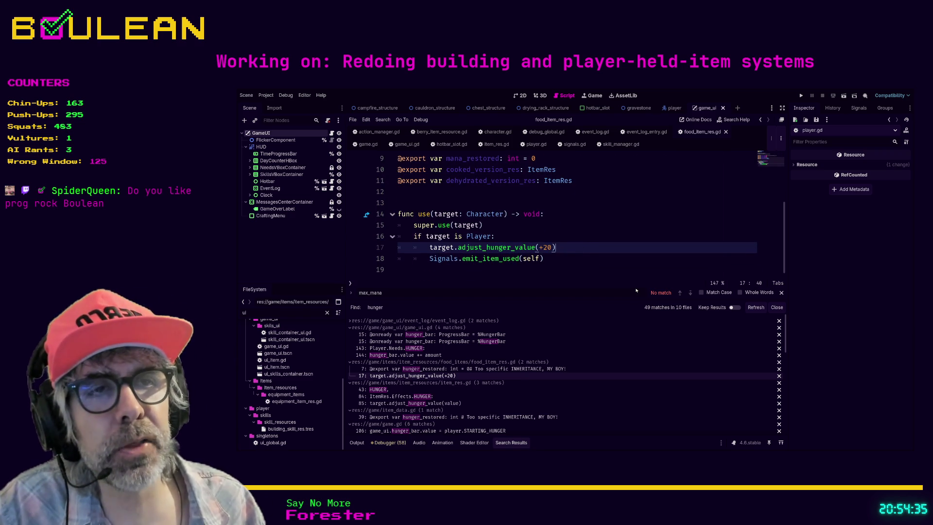
key("shift+Home")
key("BackSpace")
key("BackSpace")
key("BackSpace")
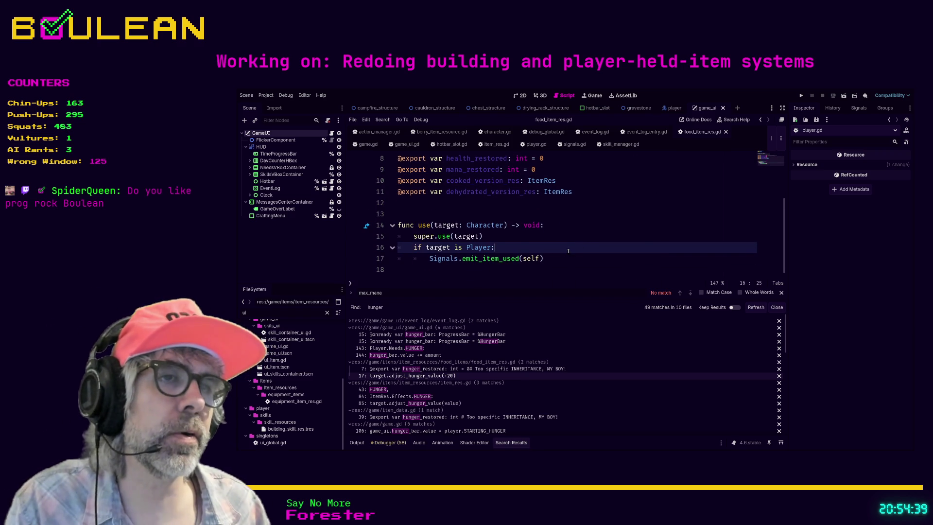
key("F5")
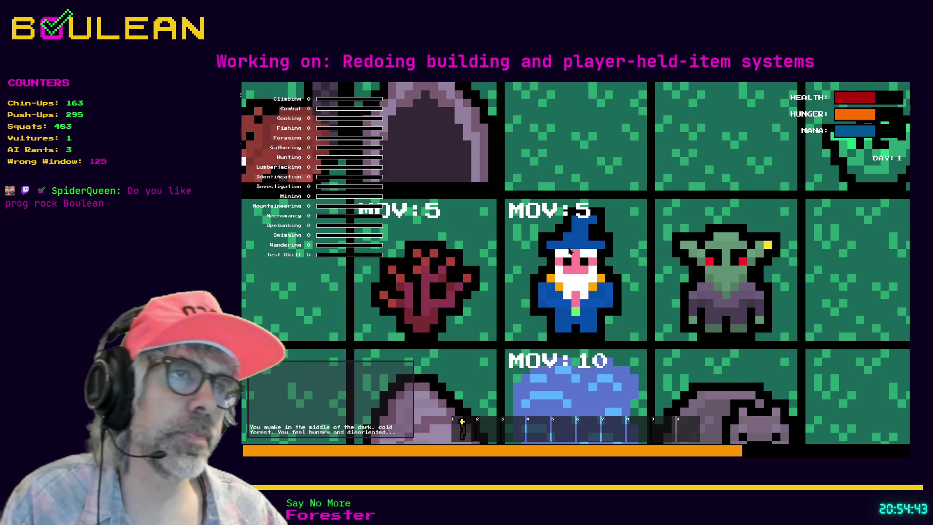
- Walk the wizard around the map collecting blue, green and red mushrooms
scroll(569, 251, "down", 3)
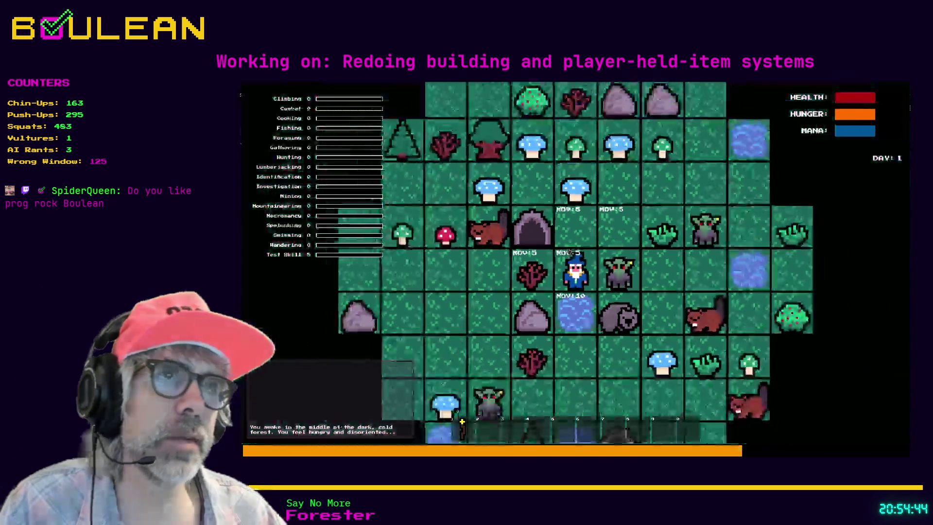
key("Up")
key("Up")
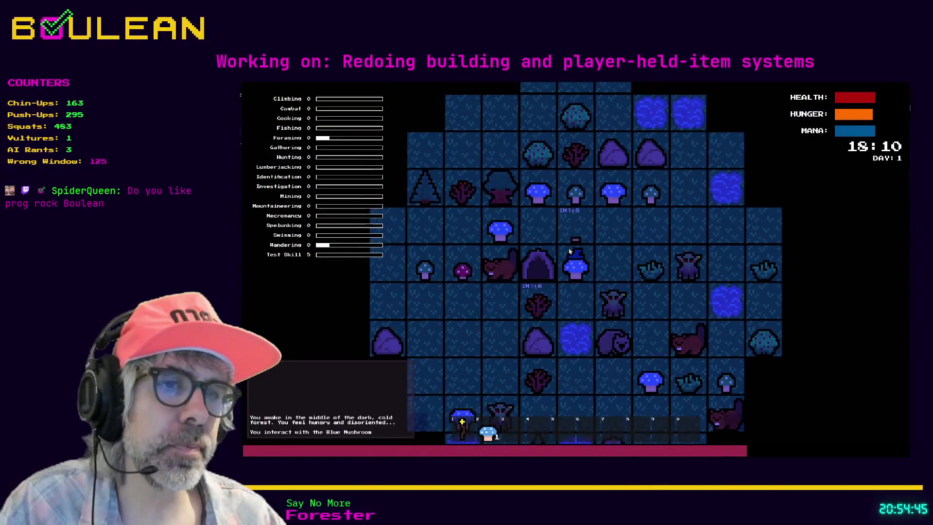
key("Up")
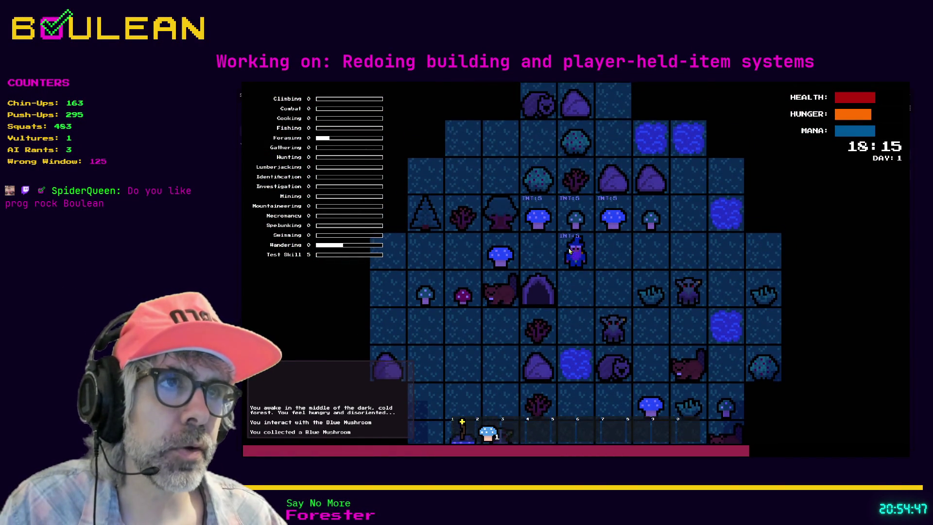
key("Up")
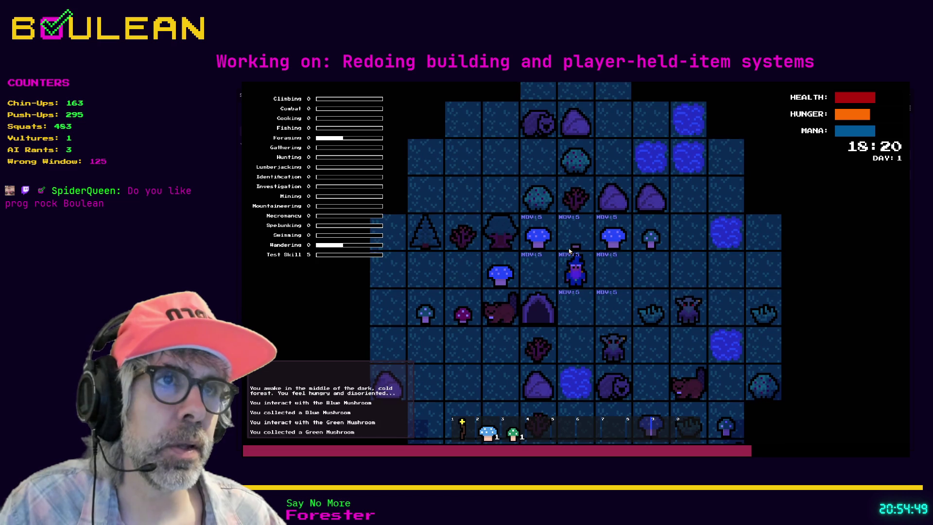
key("Left")
key("Up")
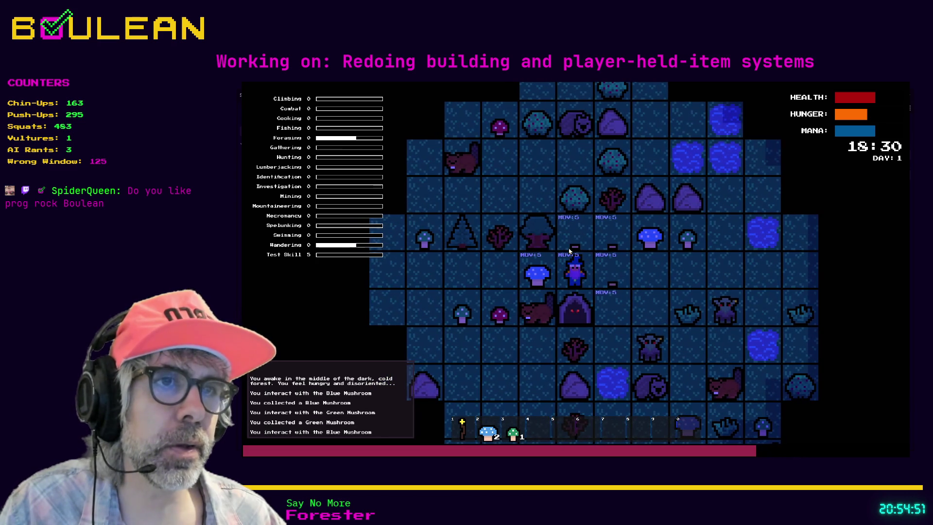
key("Left")
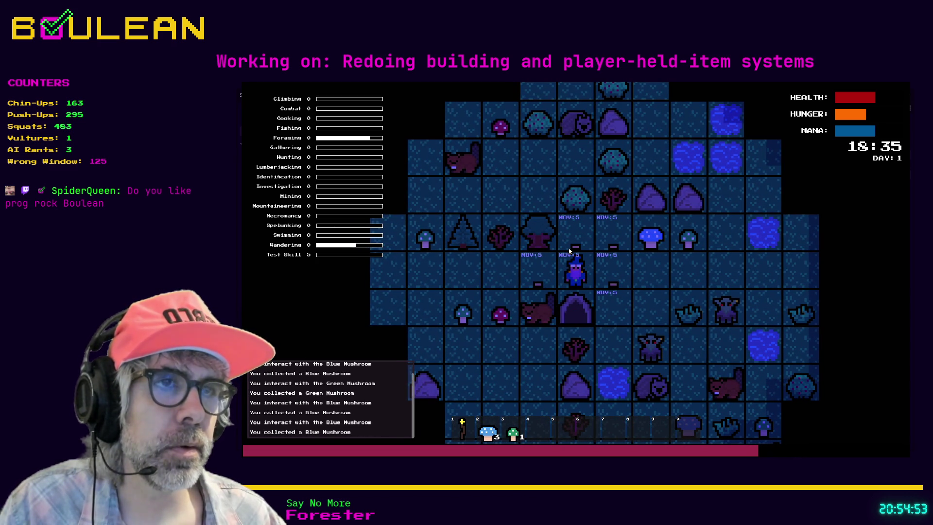
key("Left")
key("Left")
key("Down")
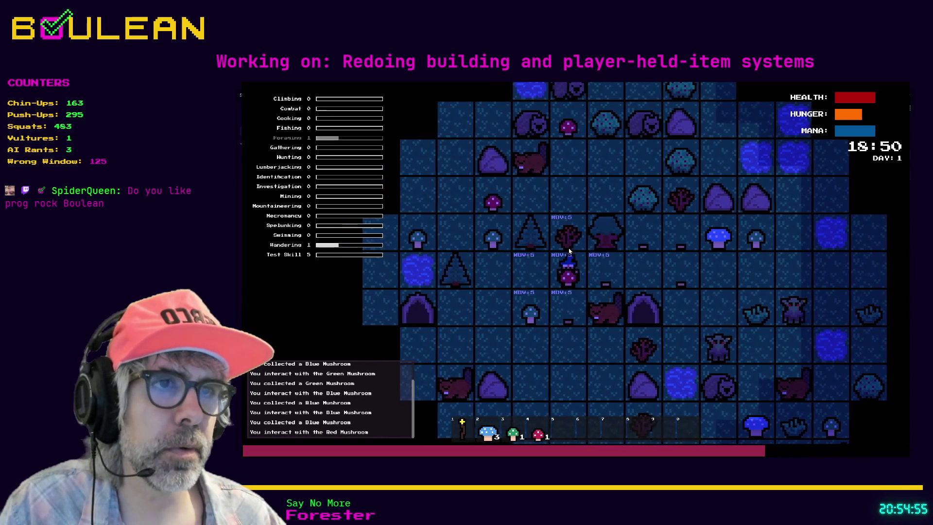
key("Left")
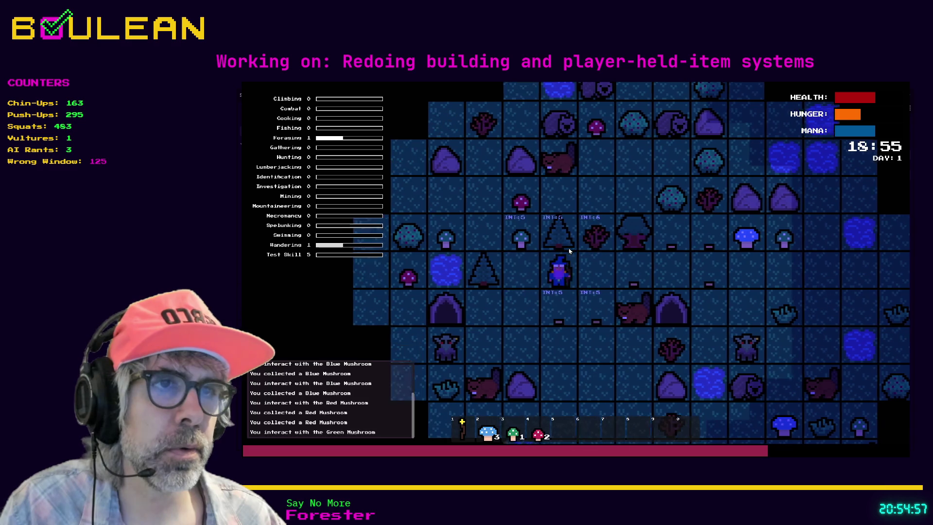
key("Down")
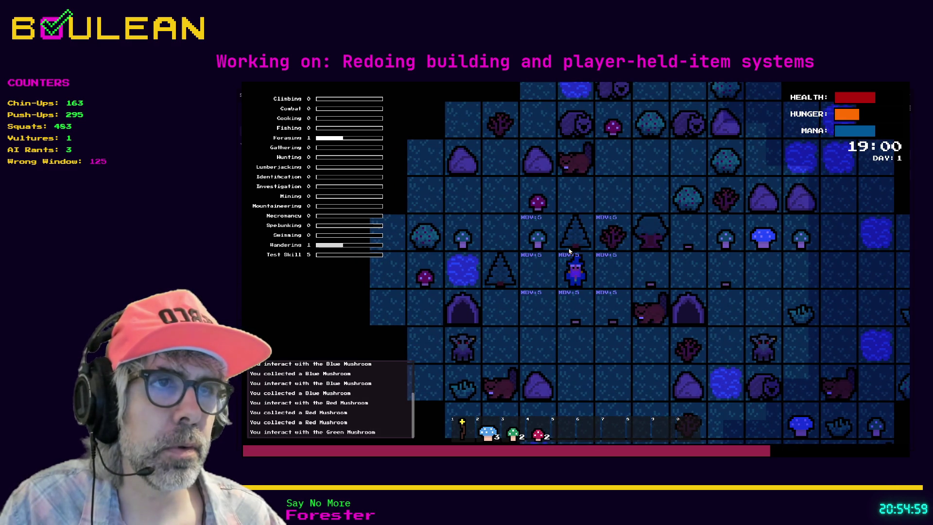
key("Left")
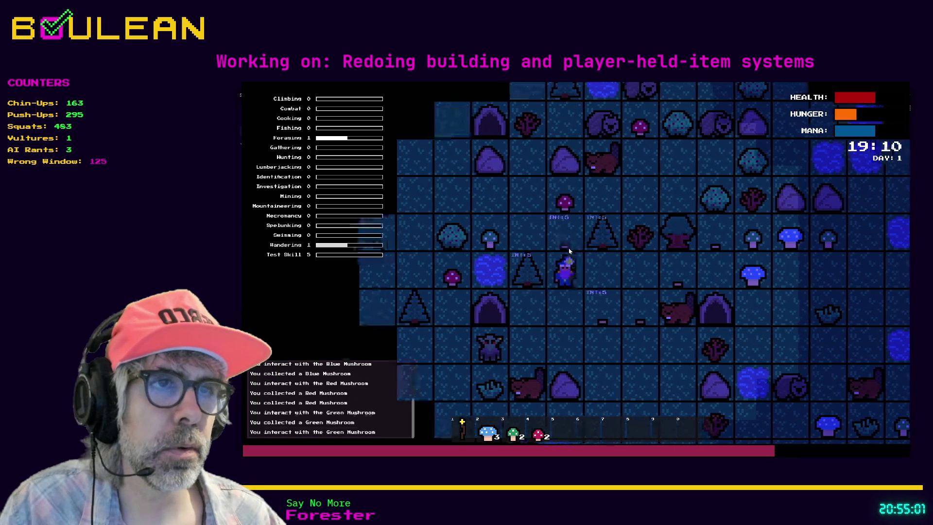
key("Up")
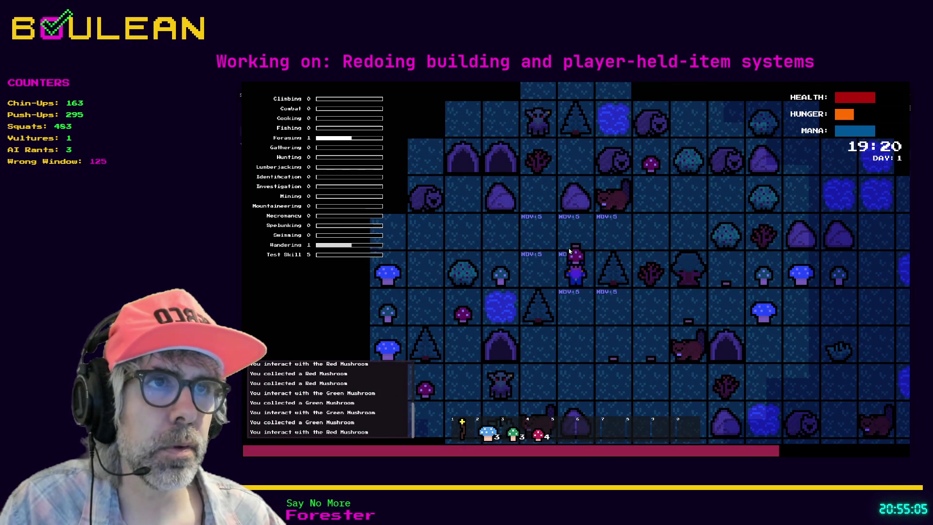
key("Up")
key("Right")
key("Up")
key("Right")
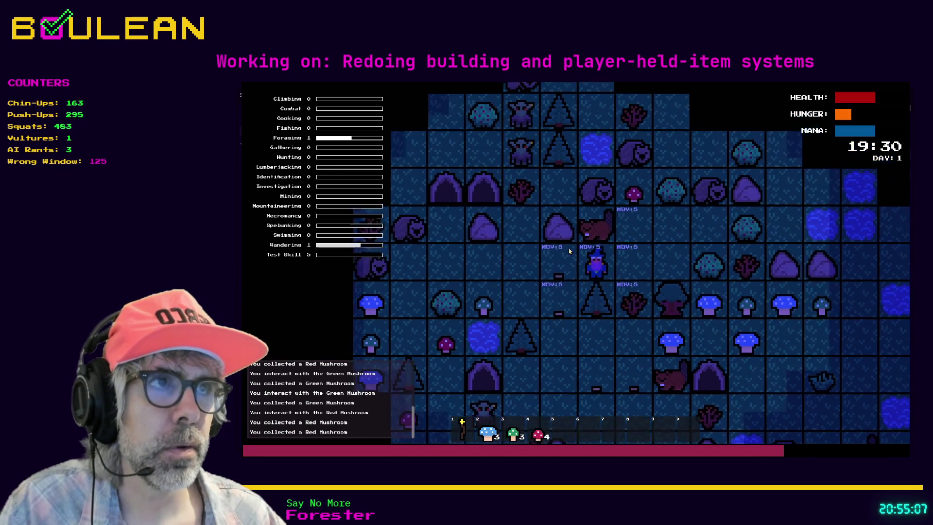
key("Up")
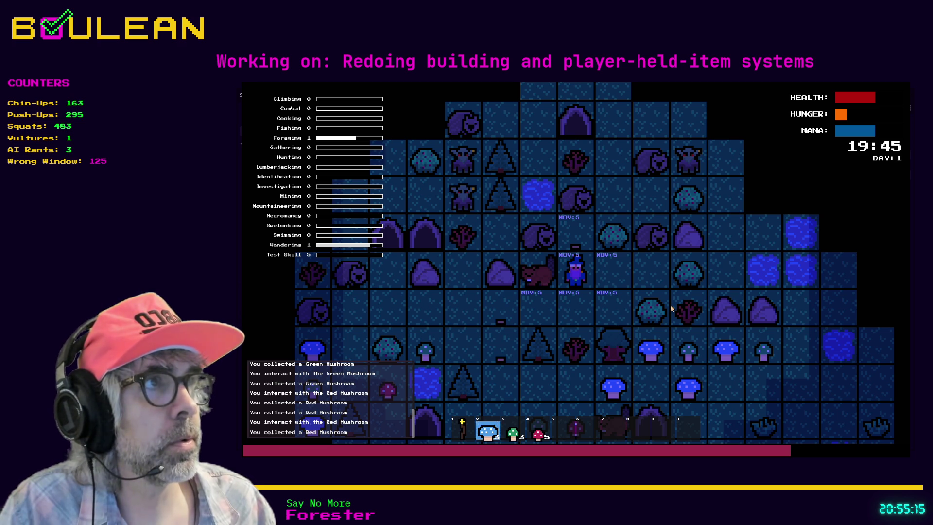
- Eat the blue, green and red mushrooms, checking their ±10 health, hunger and mana log entries
key("e")
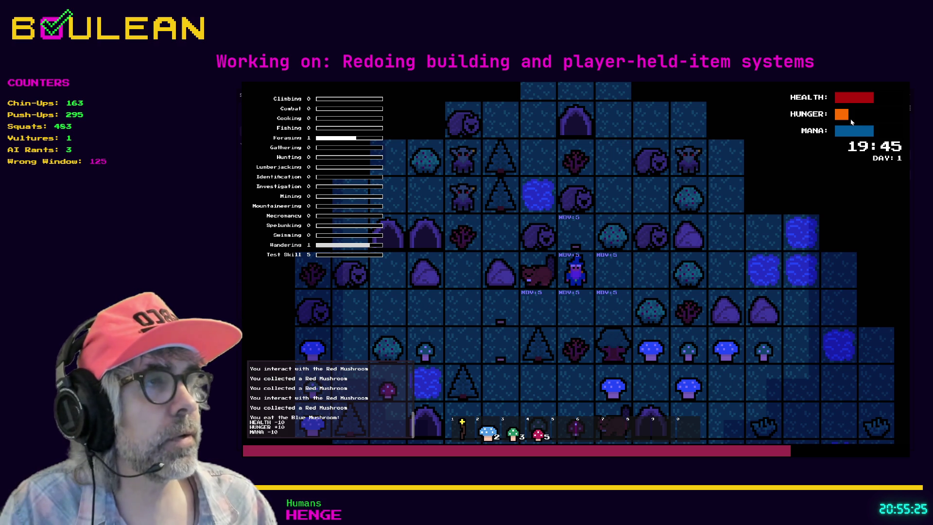
key("2")
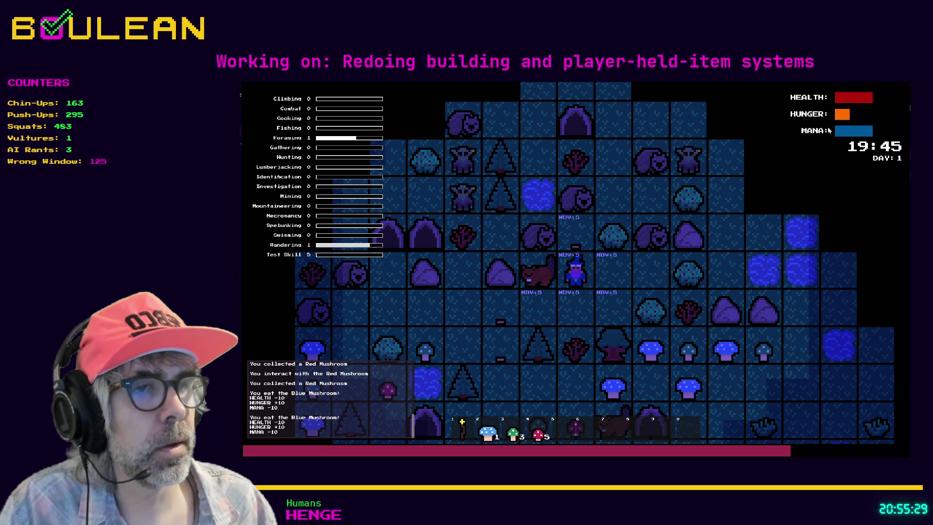
key("3")
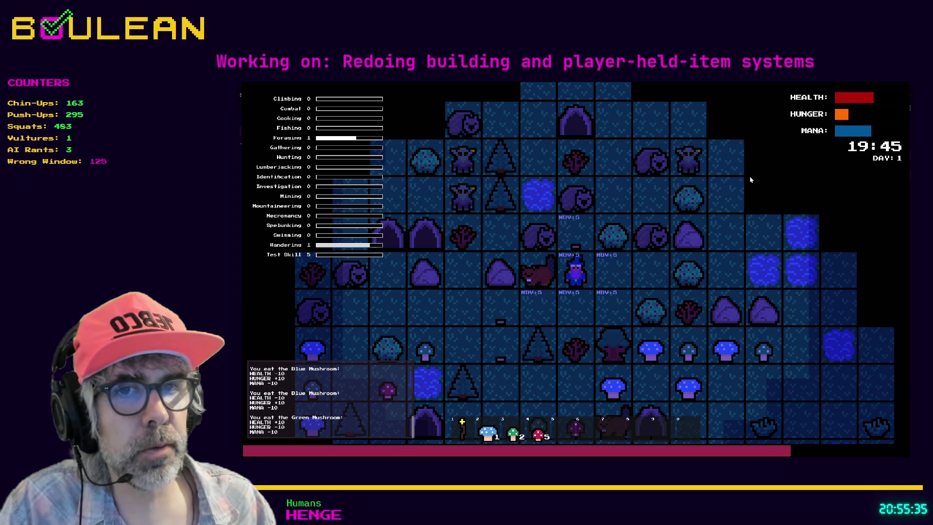
key("3")
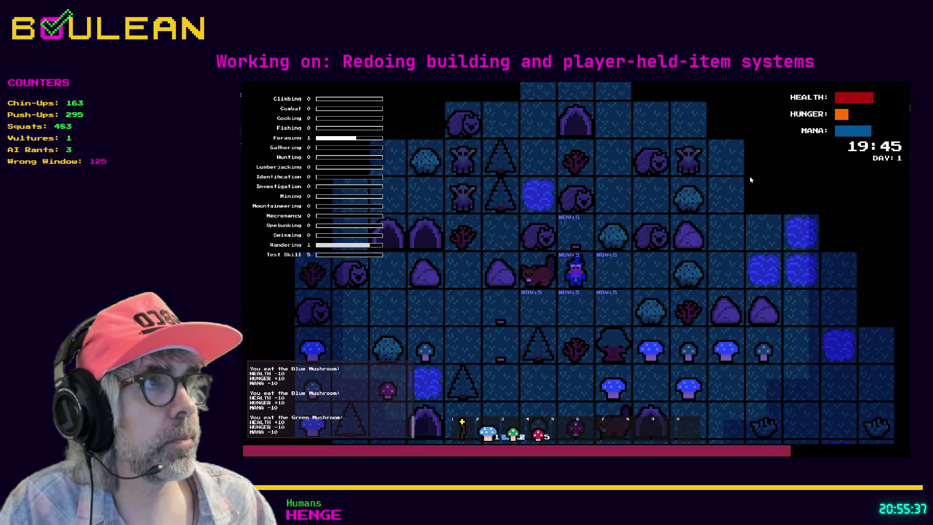
key("e")
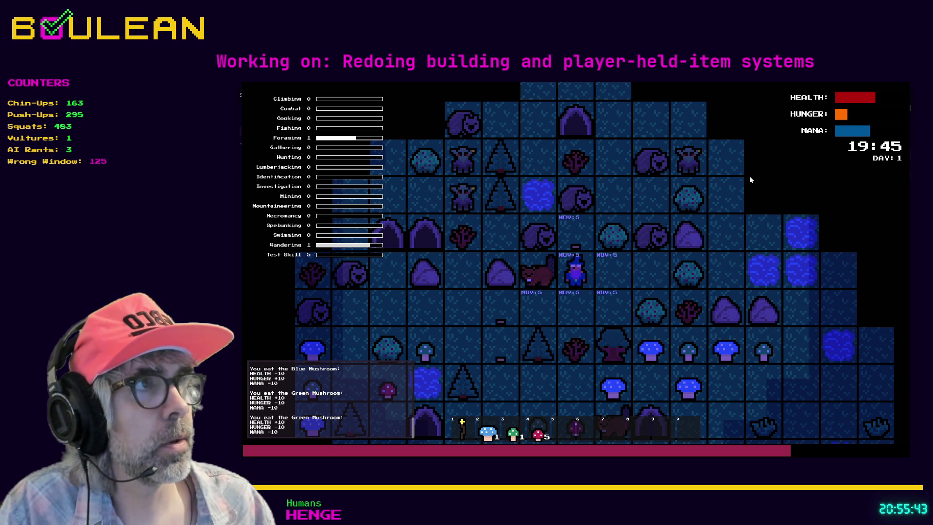
key("e")
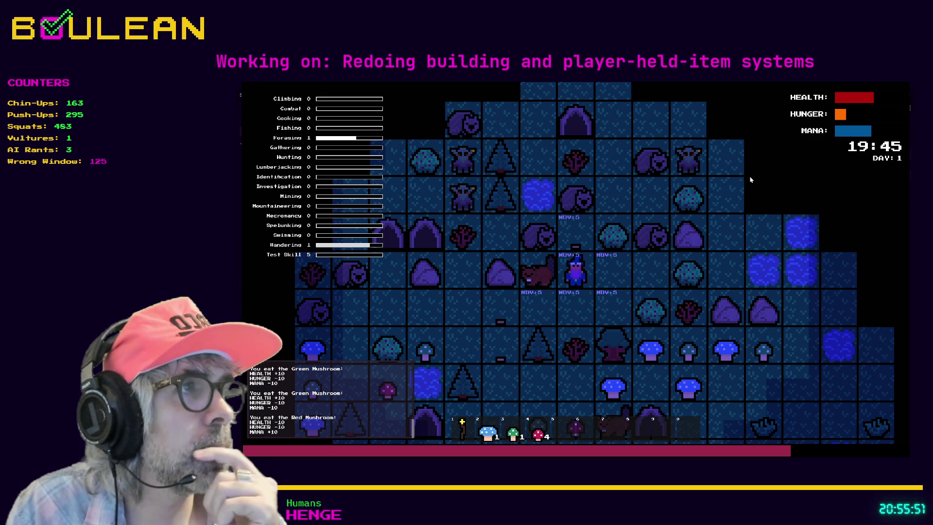
key("4")
key("e")
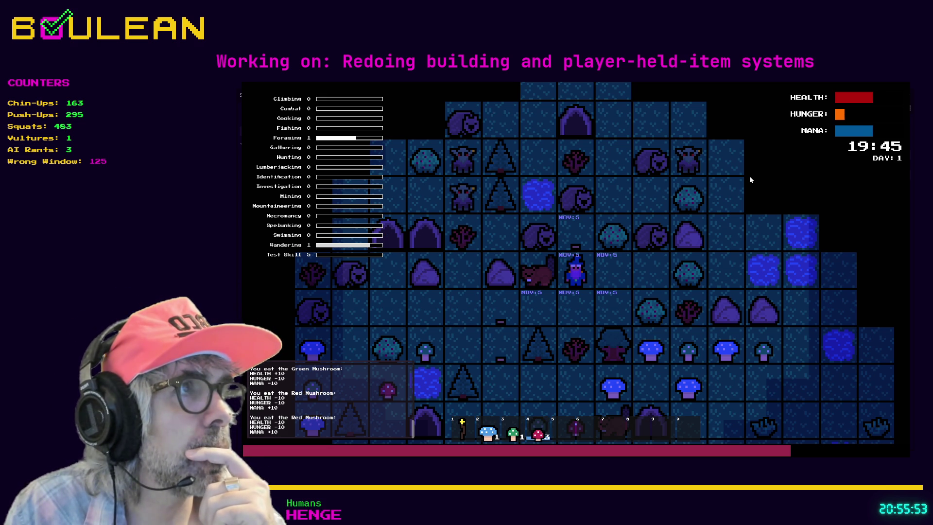
key("e")
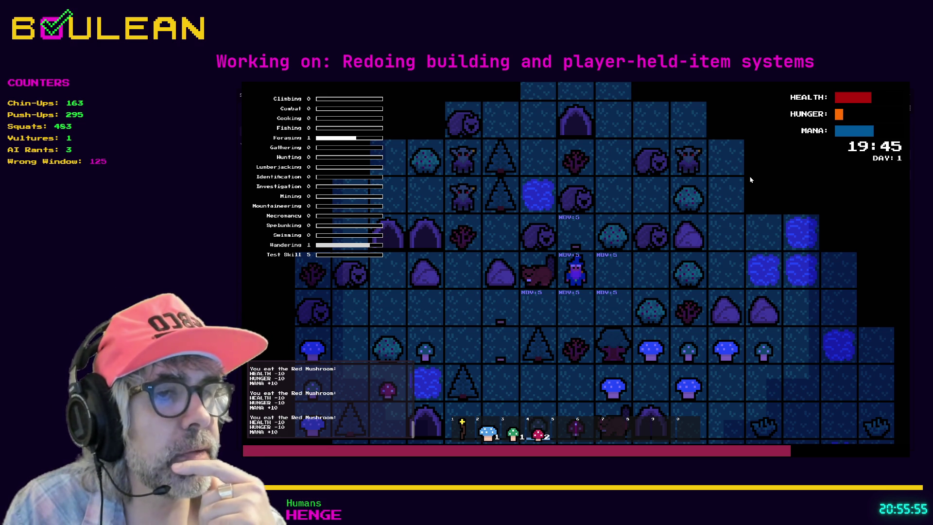
key("e")
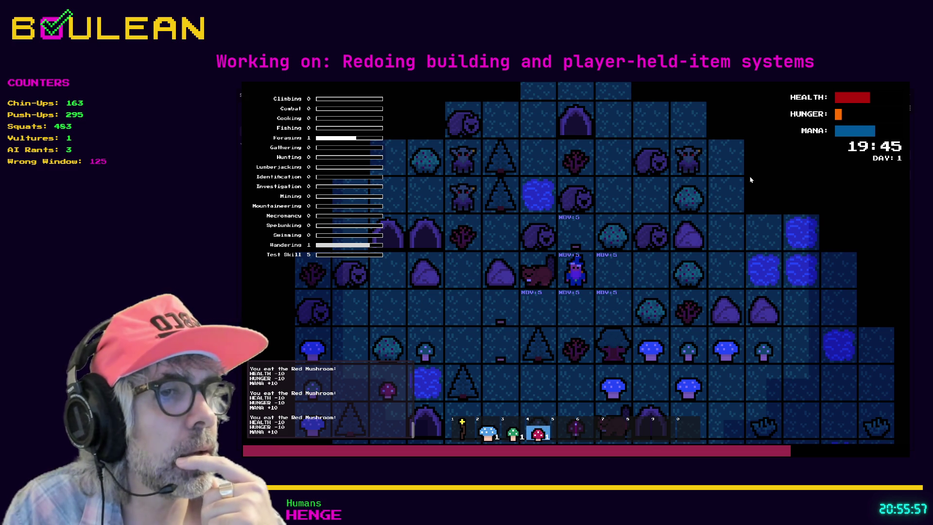
key("e")
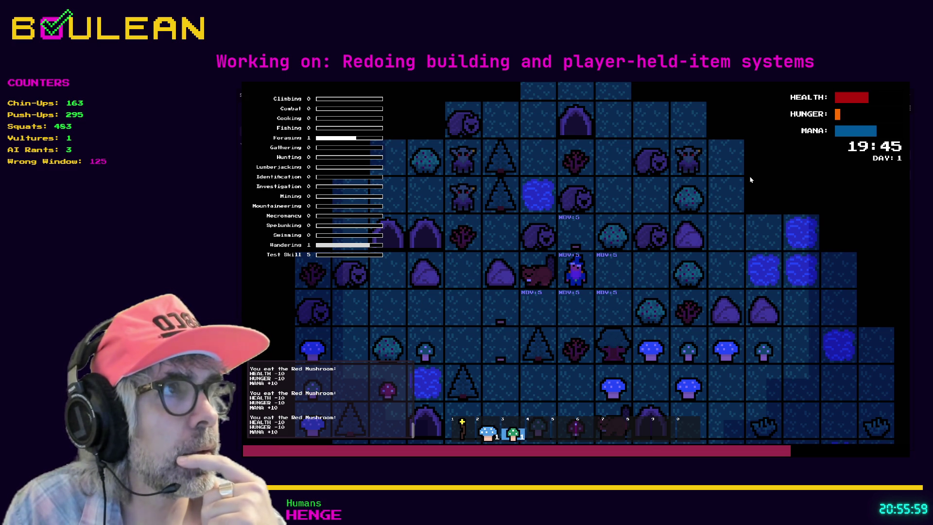
key("e")
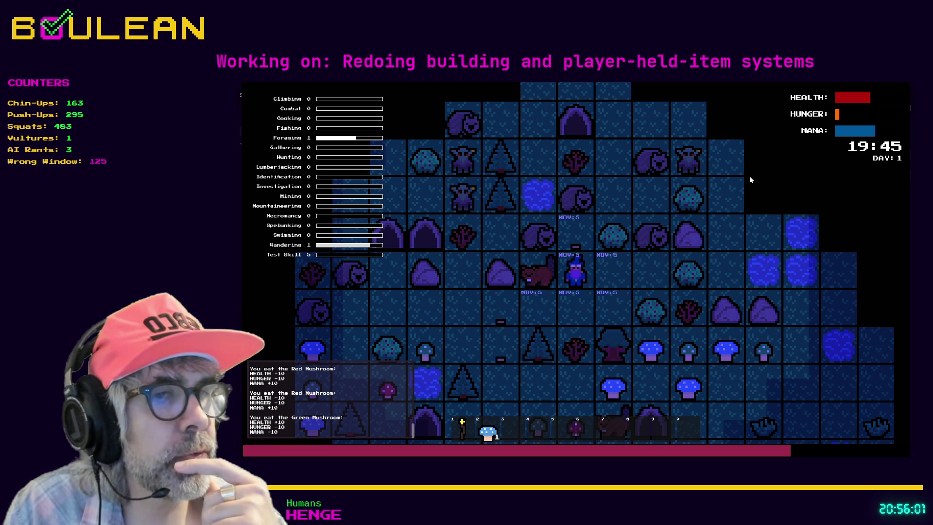
key("e")
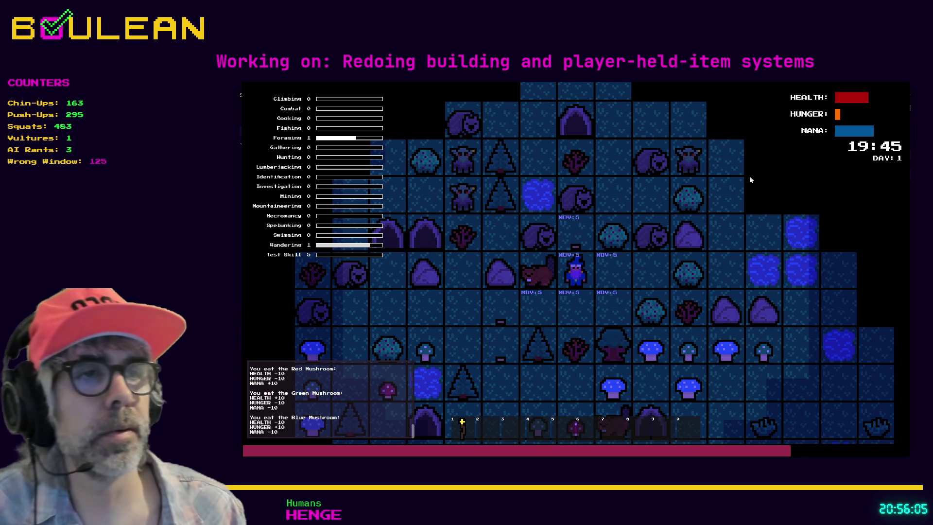
key("d")
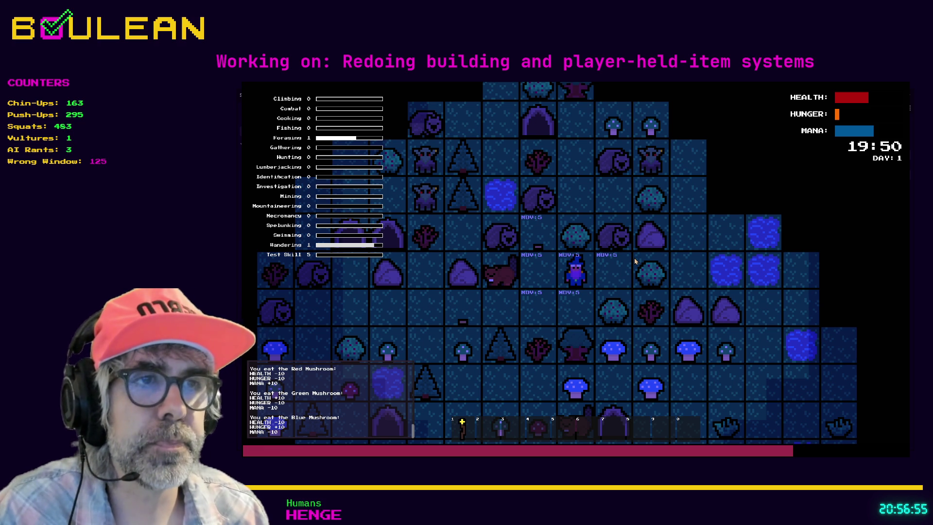
- Keep playing, fighting a beaver and gathering green and red mushrooms until Game Over, then close the game
key("Down")
key("Left")
key("Left")
key("Up")
key("Up")
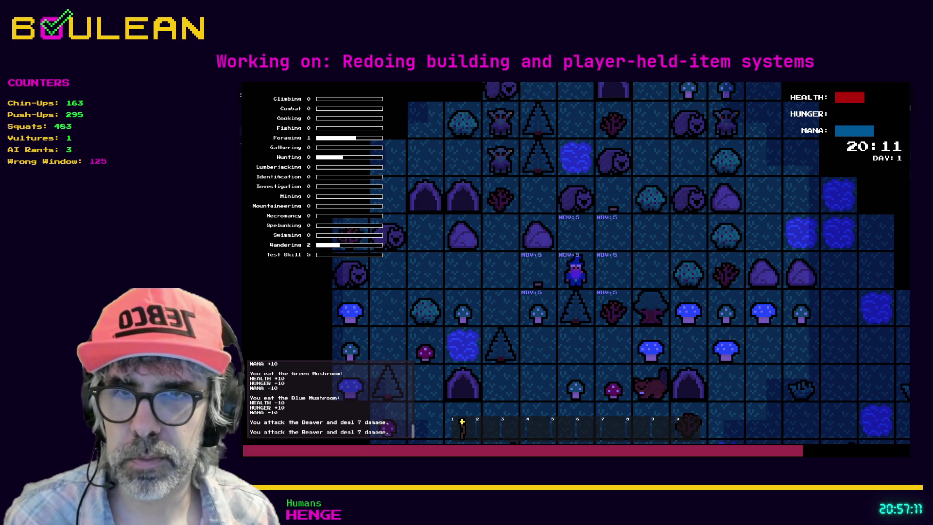
left_click(551, 310)
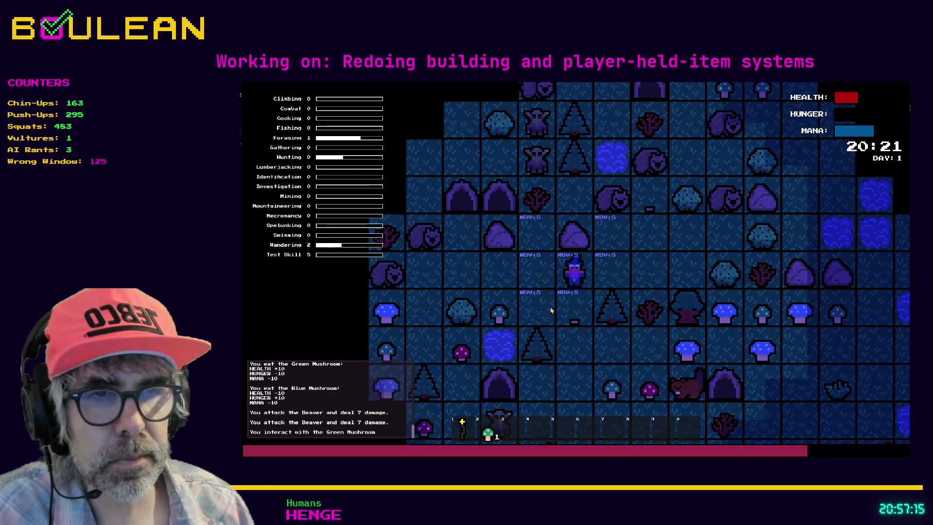
left_click(550, 310)
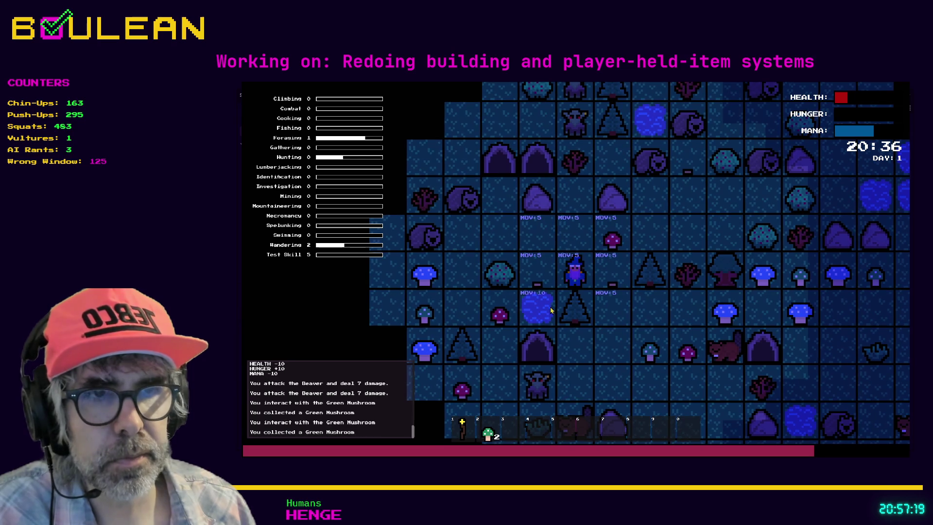
key("Up")
key("Right")
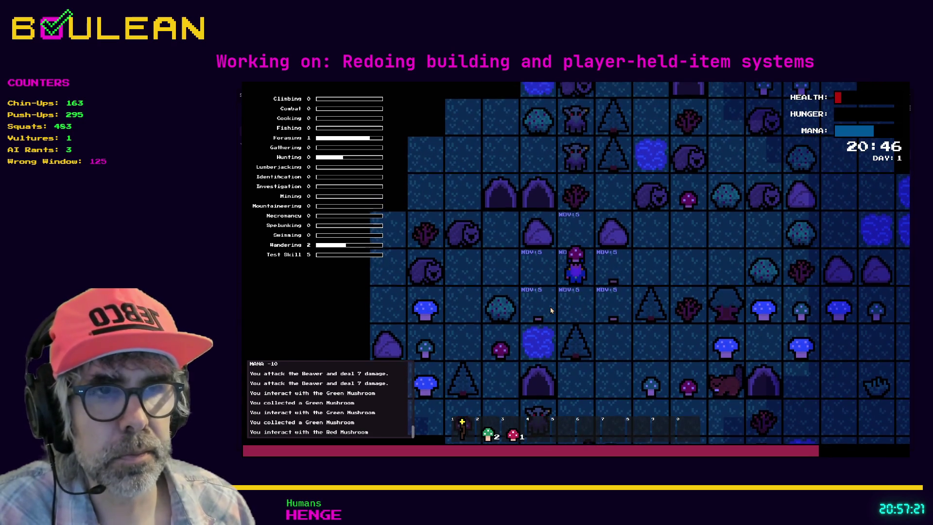
key("Up")
key("Left")
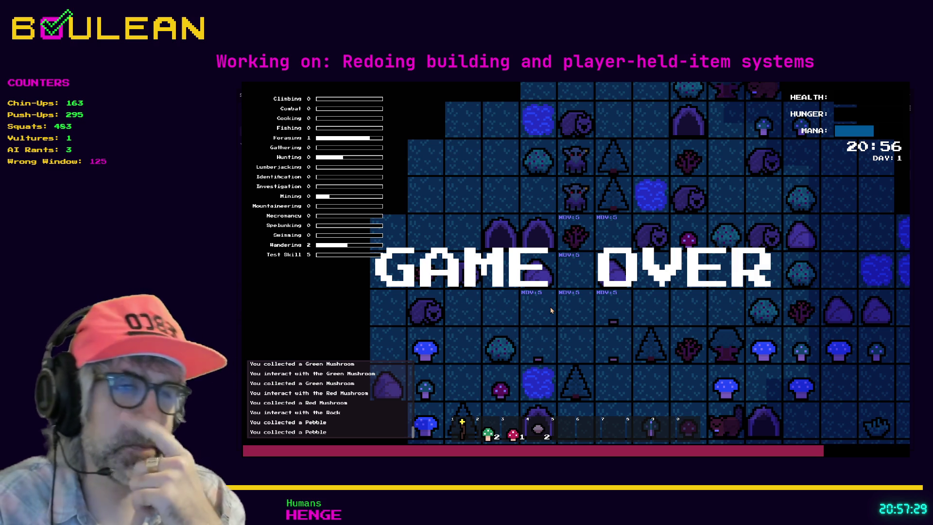
key("F8")
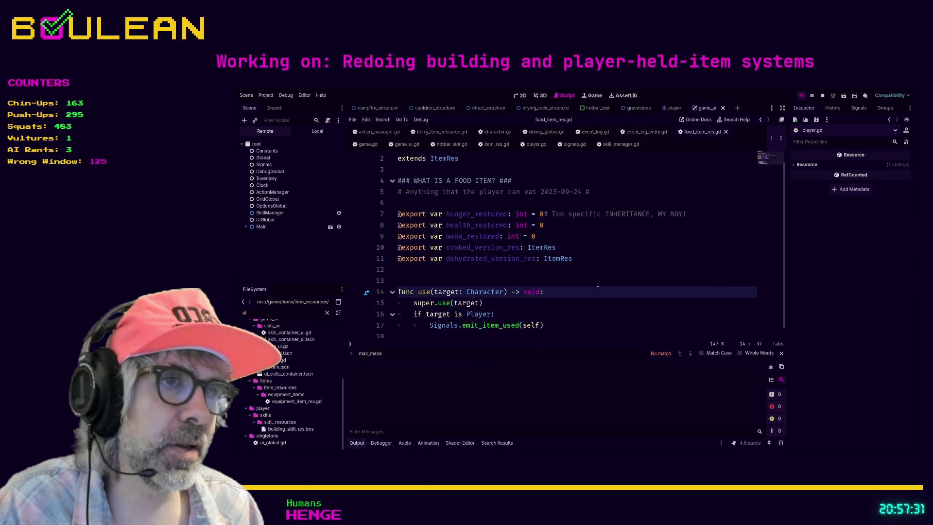
- Relaunch the game, zoom out, and kill the goblin below the wizard with two attacks
key("F5")
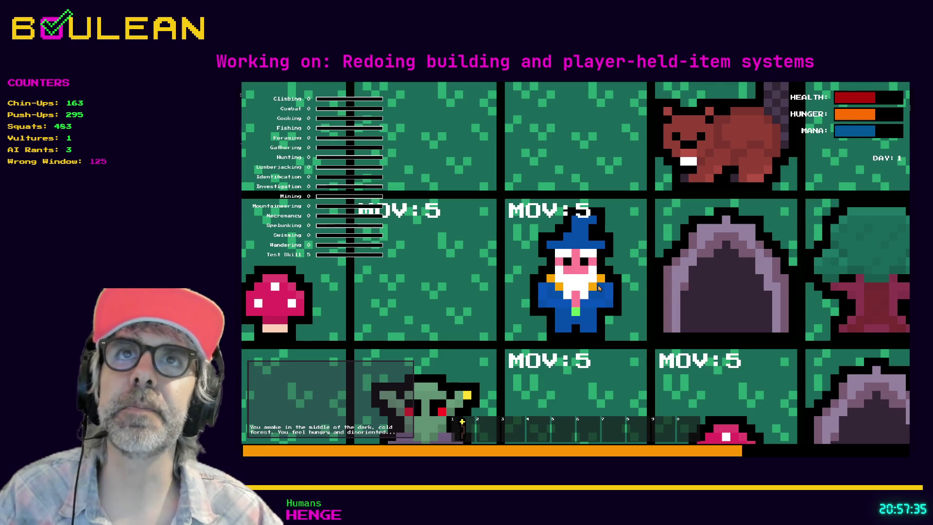
scroll(598, 288, "down", 3)
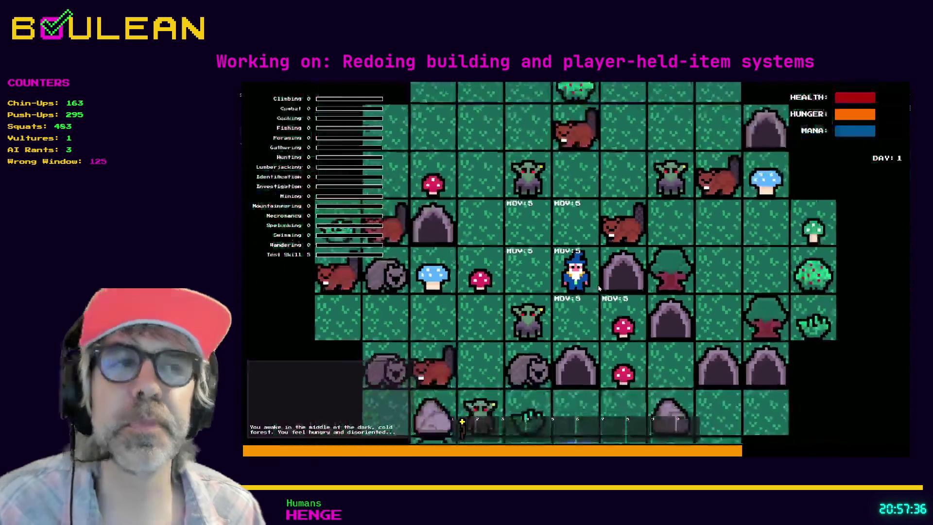
scroll(598, 288, "down", 1)
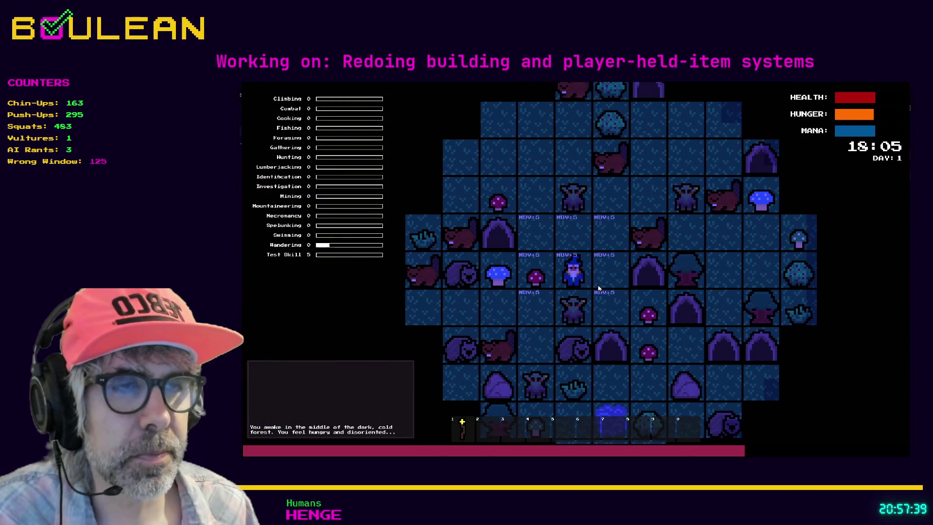
key("a")
key("Down")
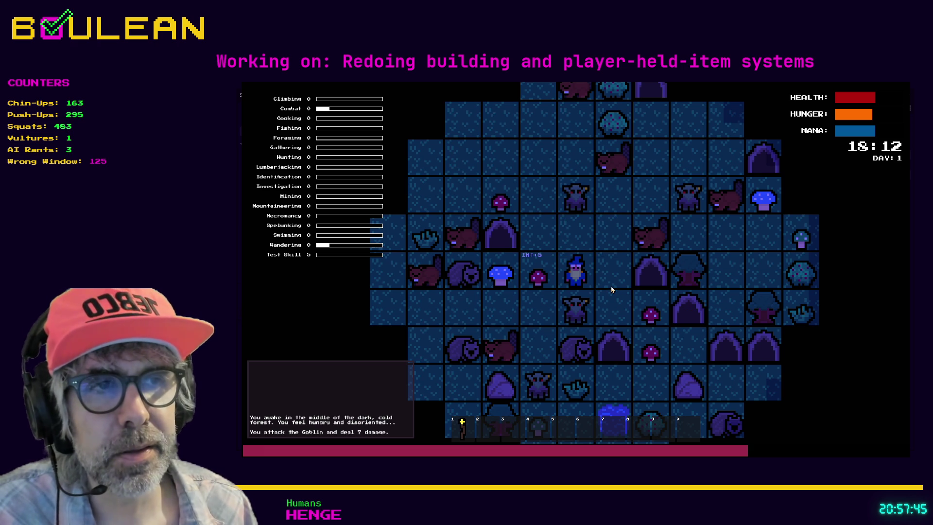
key("a")
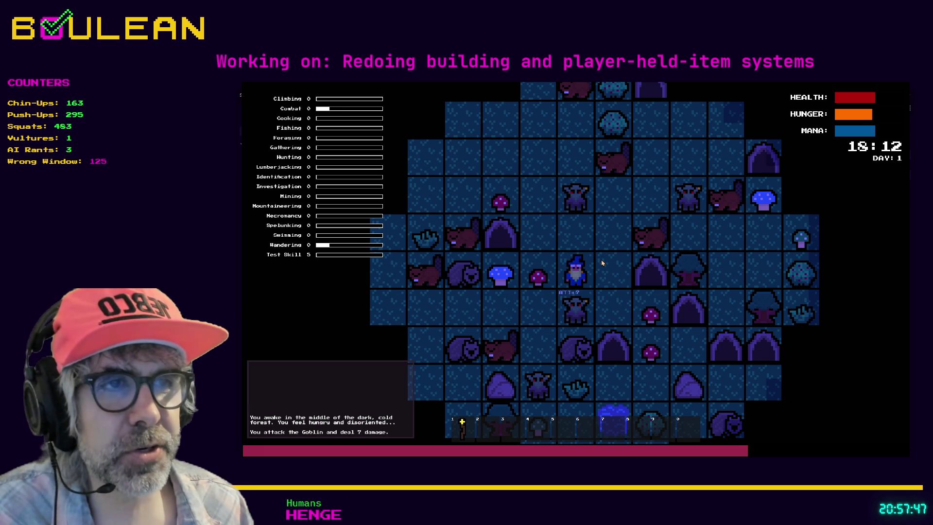
key("Down")
key("Down")
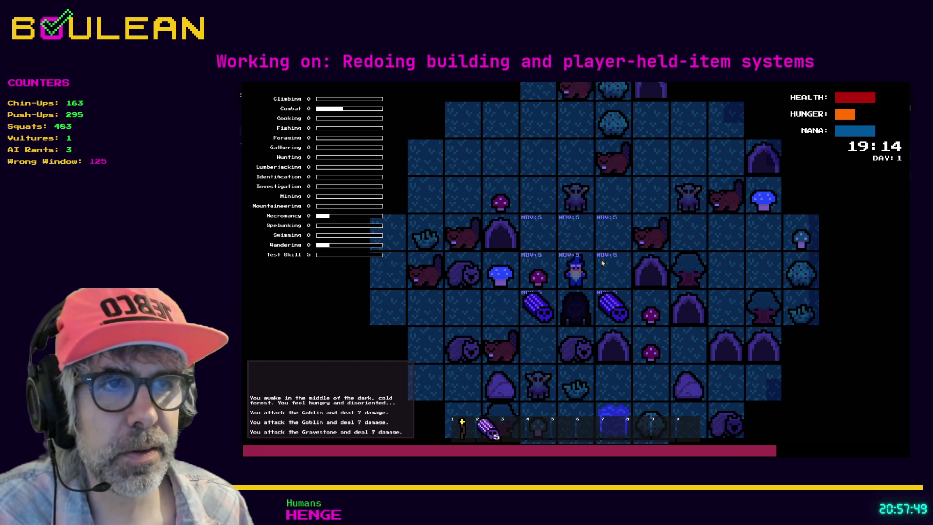
- Collect the red mushrooms around the wizard and destroy the gravestone
key("Left")
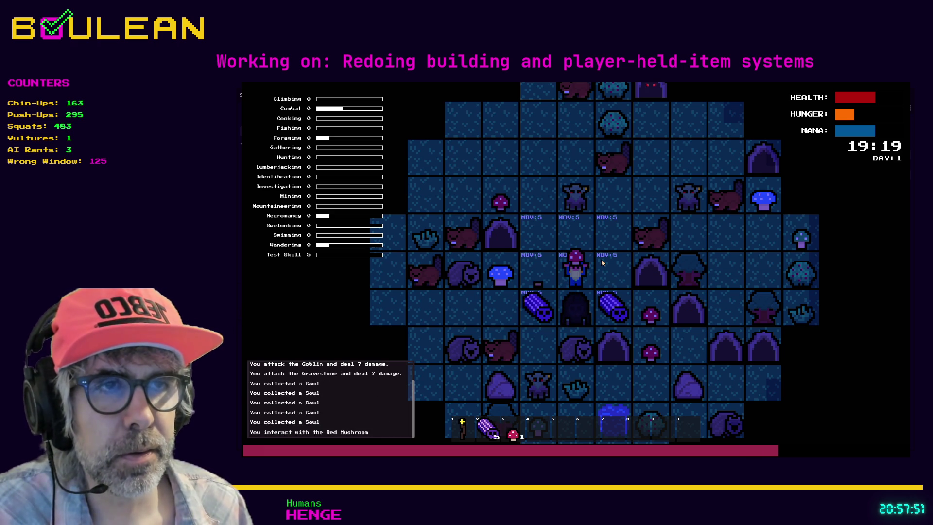
key("Left")
key("Down")
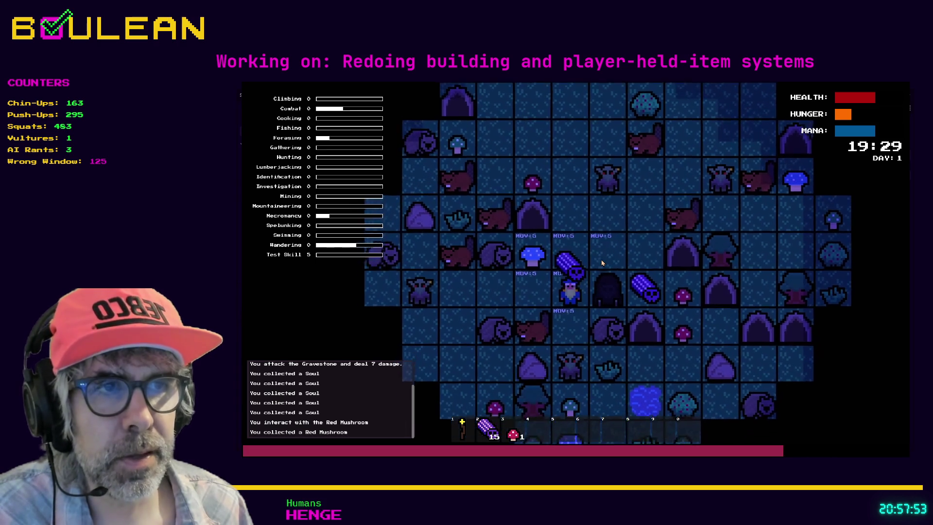
key("Right")
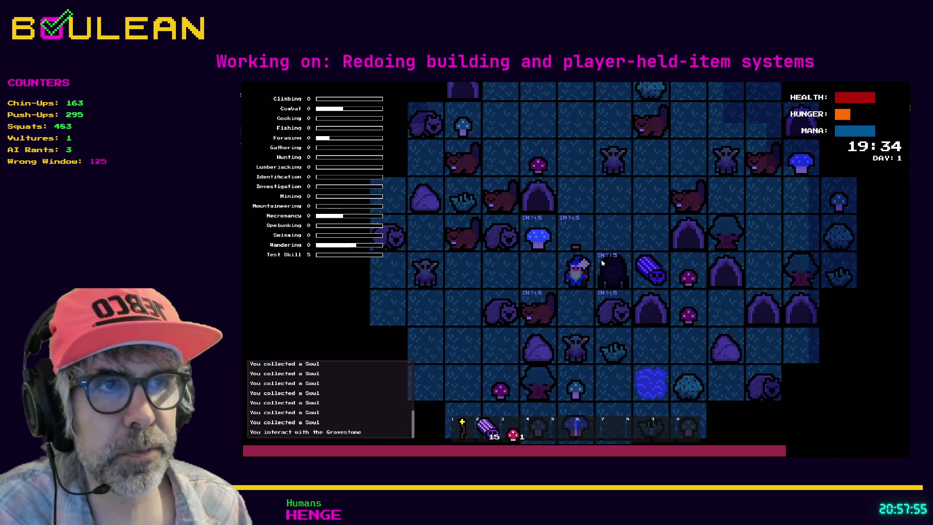
key("Right")
key("Up")
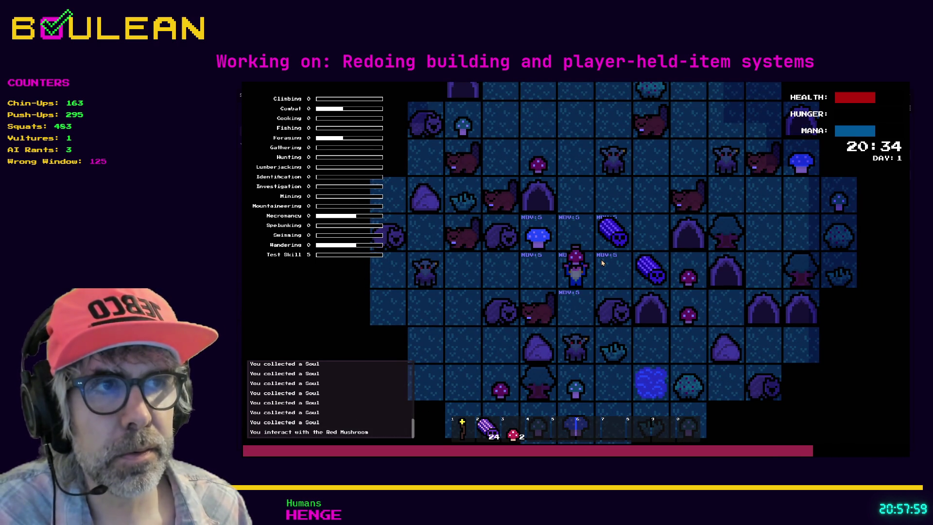
key("Right")
key("Right")
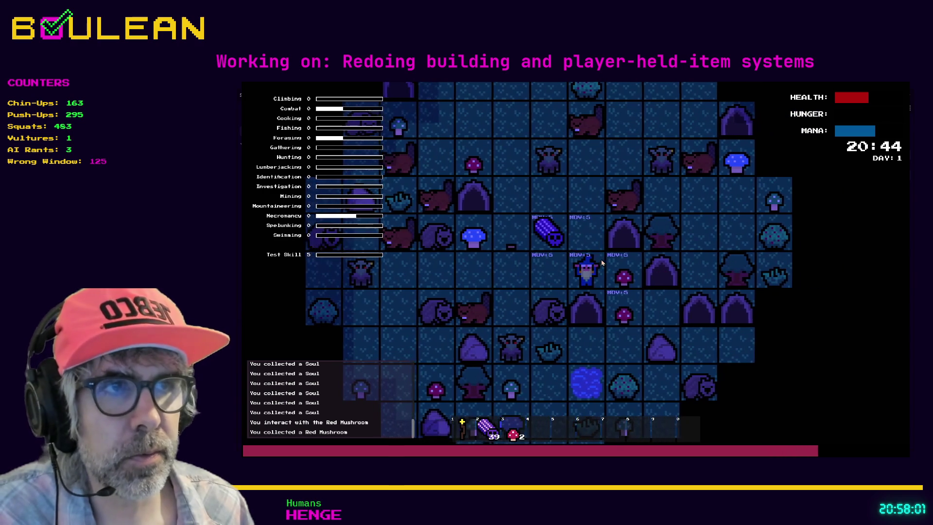
key("Right")
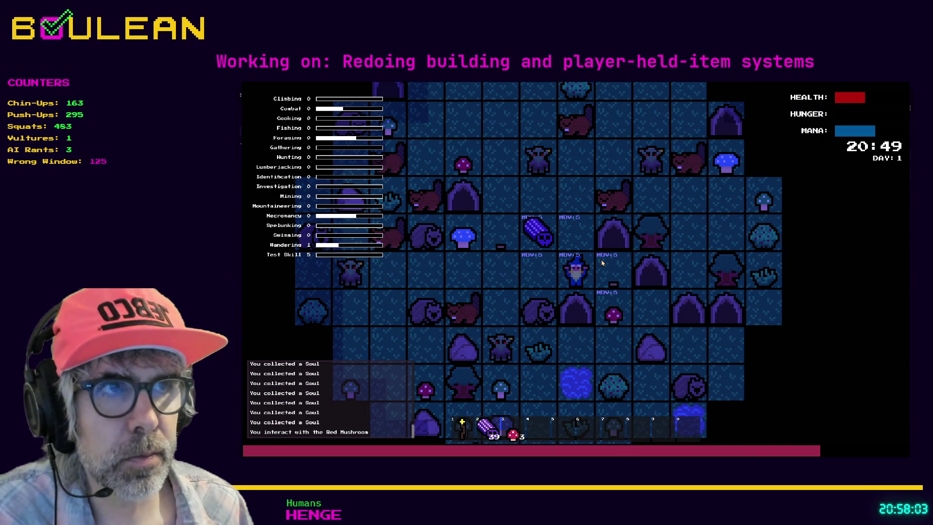
- Gather the blue mushroom from the log tile, then attack the beaver and the wombat
key("Left")
key("Up")
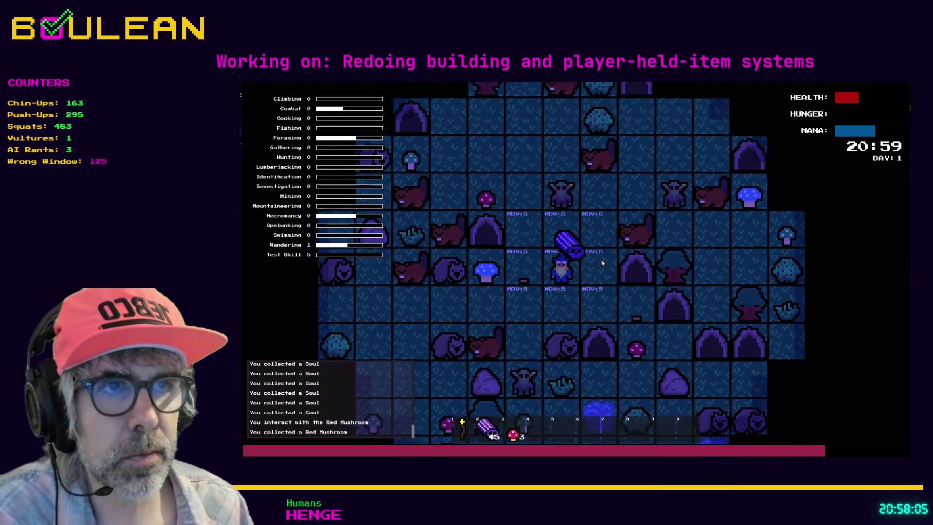
key("Left")
key("Left")
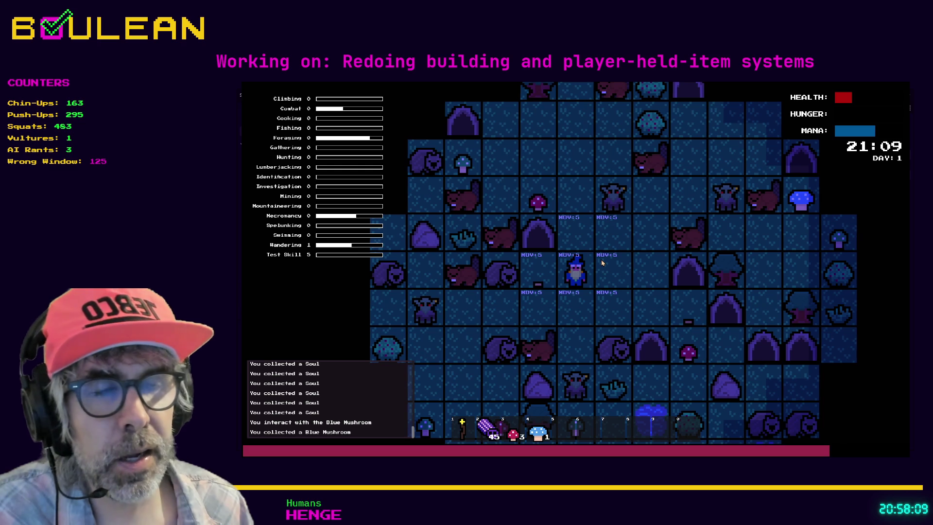
key("Left")
key("Down")
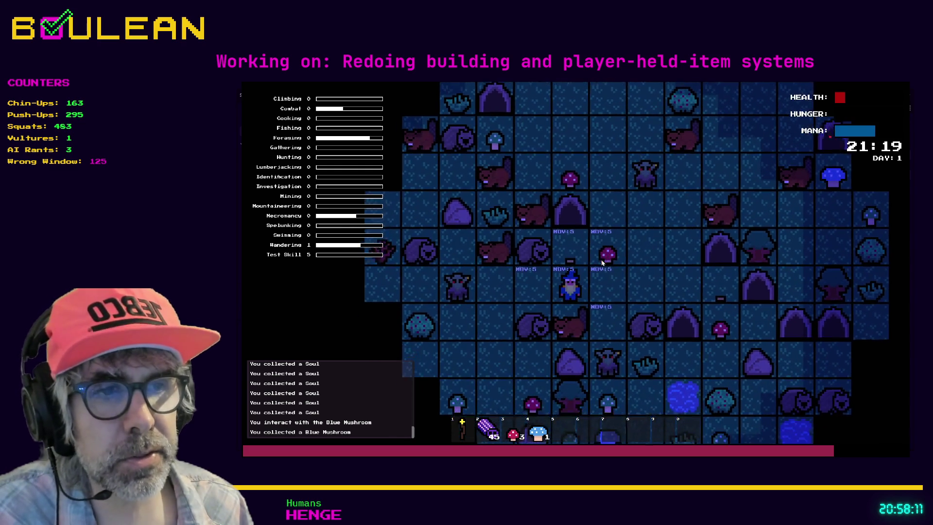
key("Down")
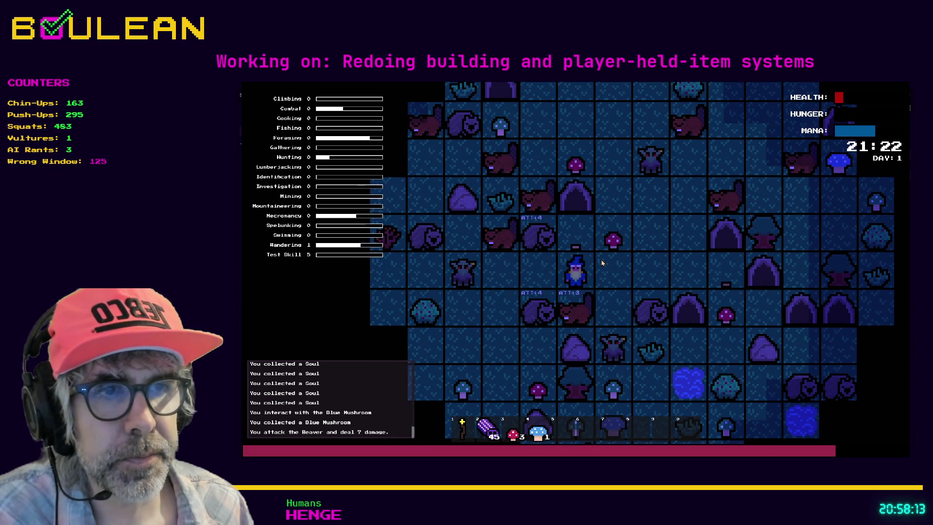
key("Down")
key("Left")
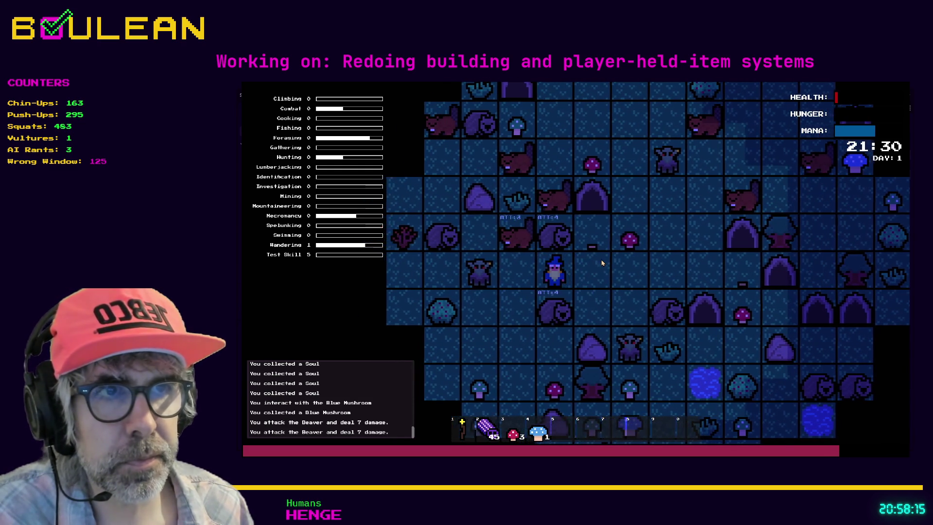
key("Down")
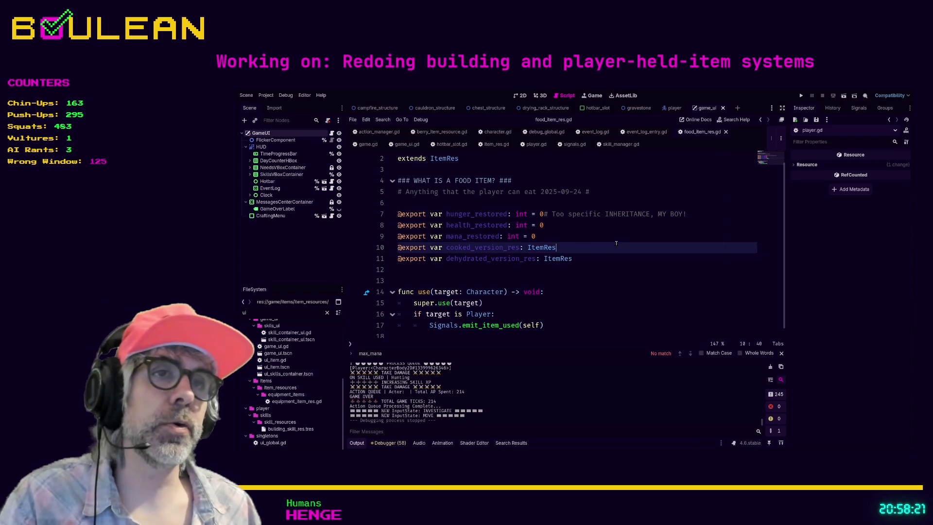
- Comment out the hunger, health and mana export lines 7–9 in food_item_res.gd
left_click_drag(556, 236, 372, 219)
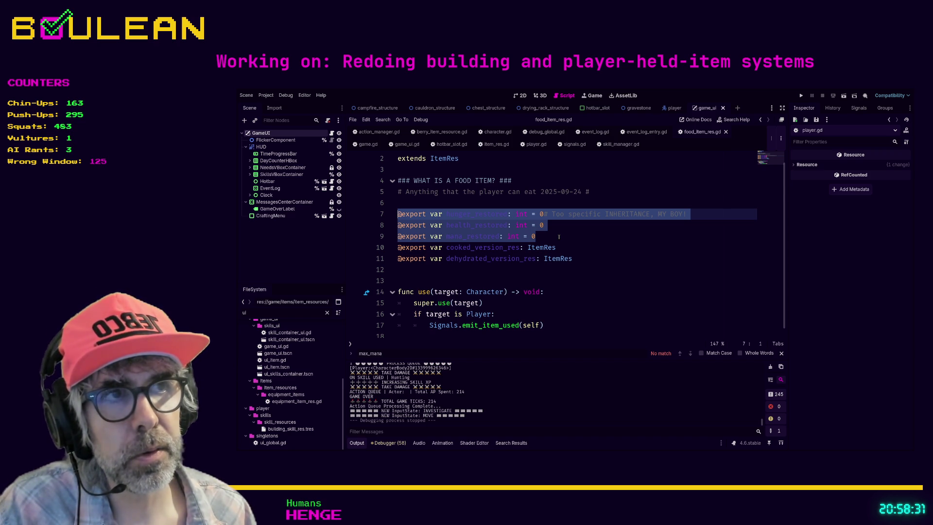
key("ctrl+k")
left_click(558, 236)
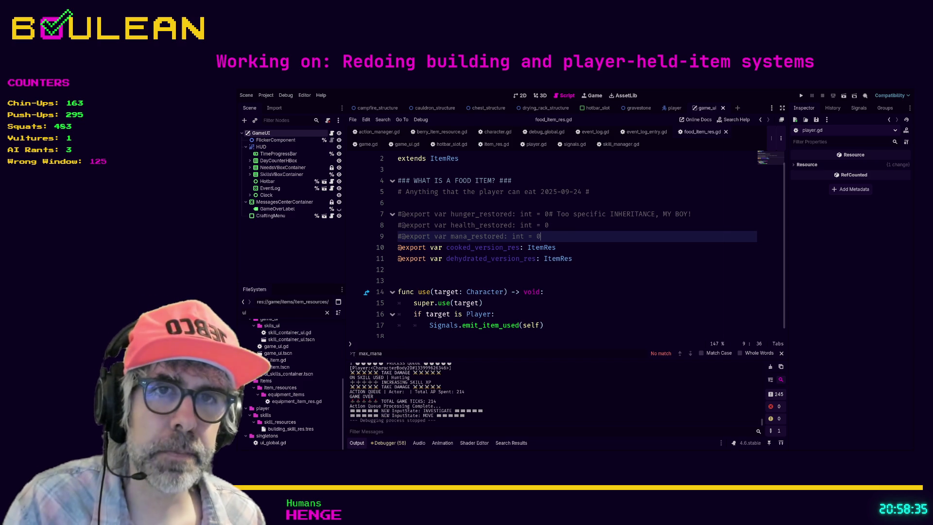
- Filter the FileSystem for mushroom items and show red_mushroom_item.tres in the Inspector
scroll(298, 373, "up", 1)
scroll(298, 372, "up", 3)
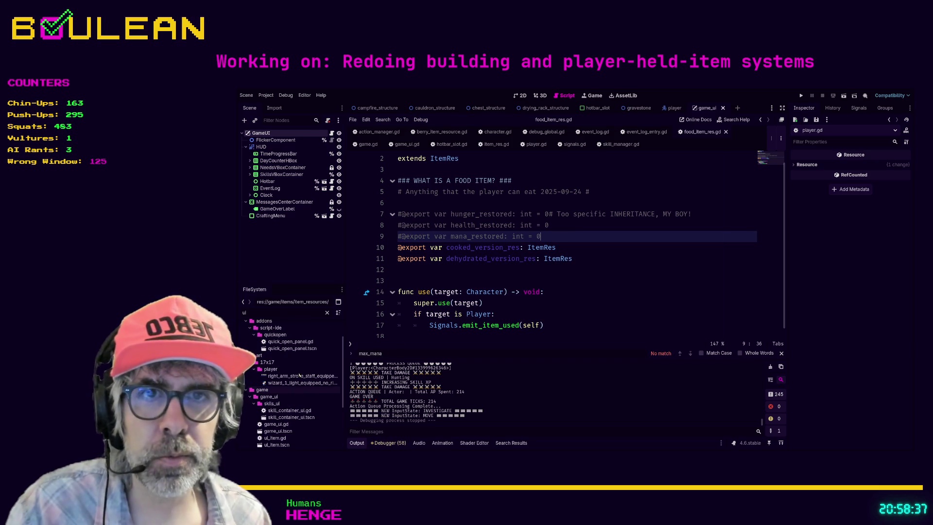
type("ush")
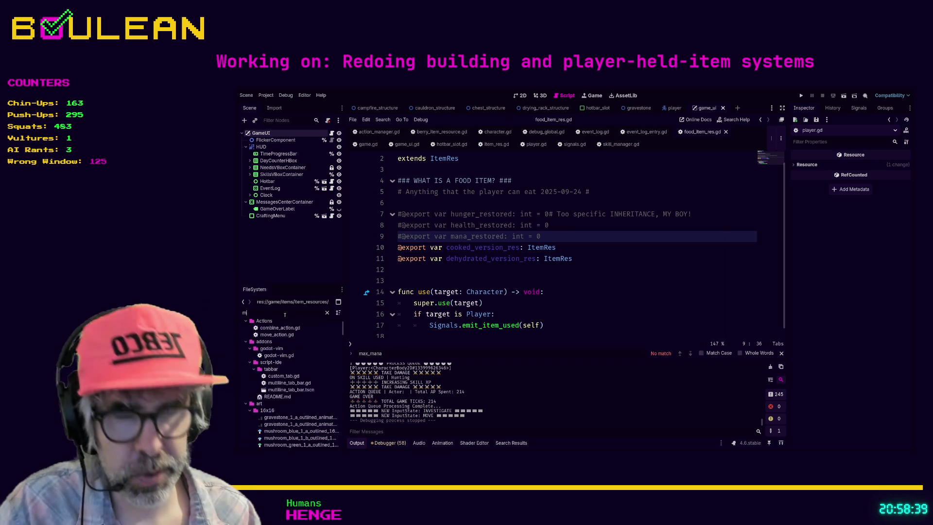
type("room")
type("o")
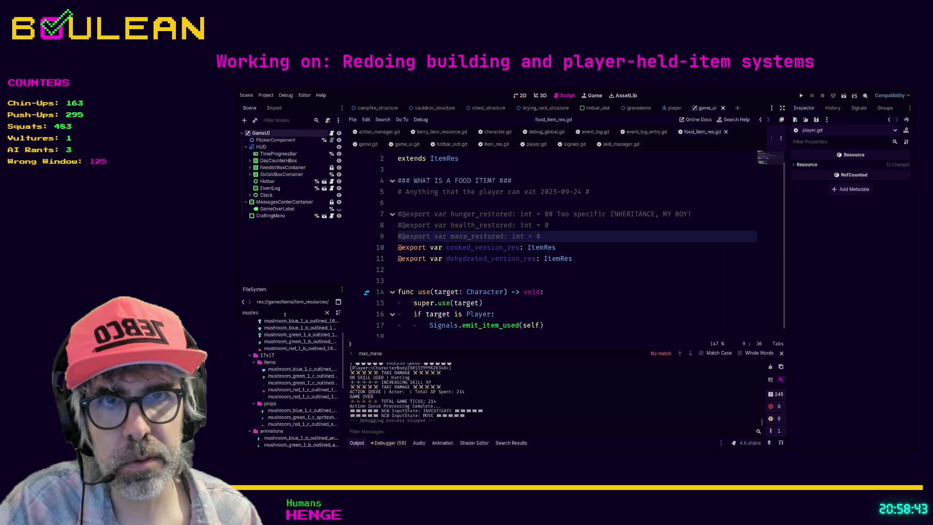
scroll(278, 363, "down", 5)
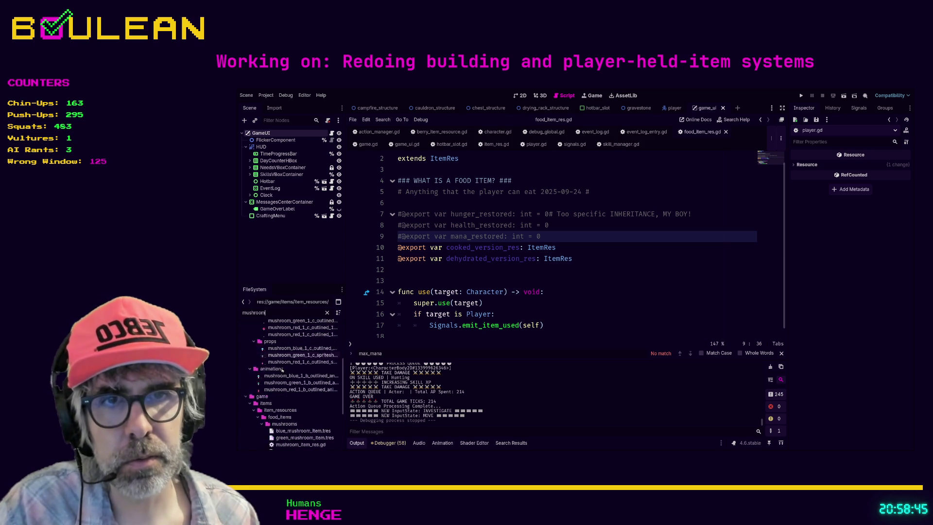
scroll(279, 364, "down", 1)
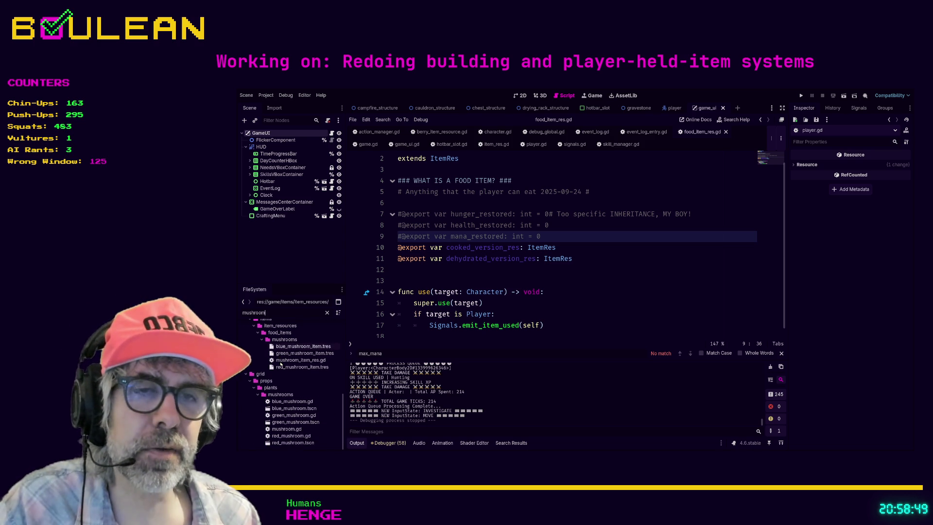
left_click(281, 362)
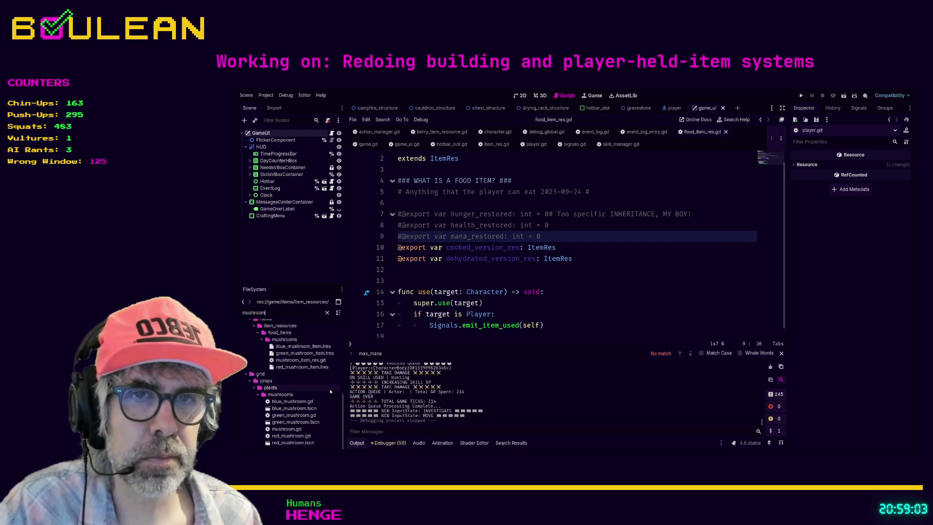
left_click(300, 368)
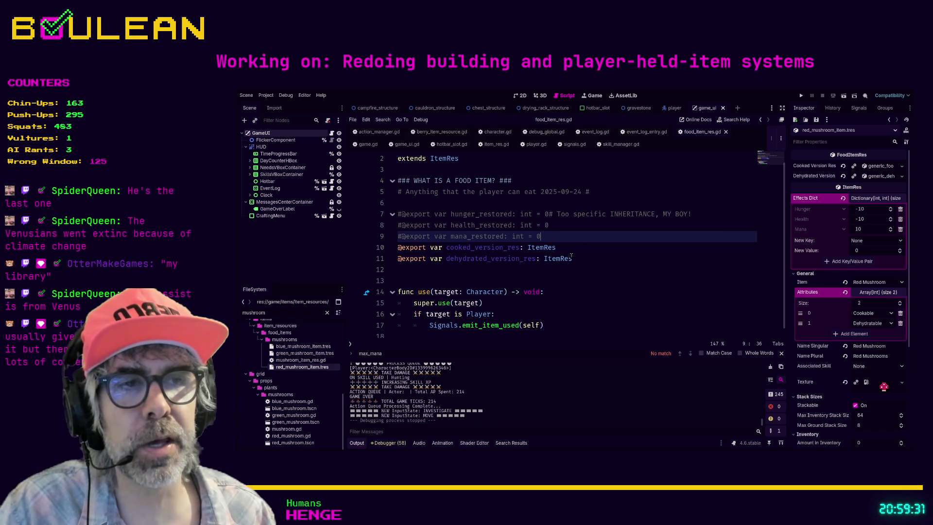
- Check the commented-out exports on lines 7–9, place the cursor on line 13, and run the game
scroll(571, 252, "down", 1)
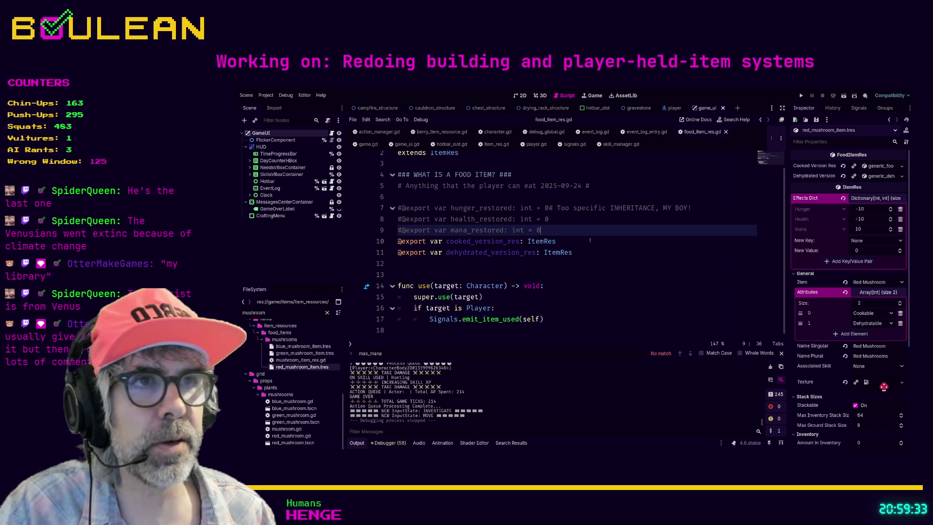
scroll(559, 238, "up", 1)
left_click_drag(540, 236, 394, 217)
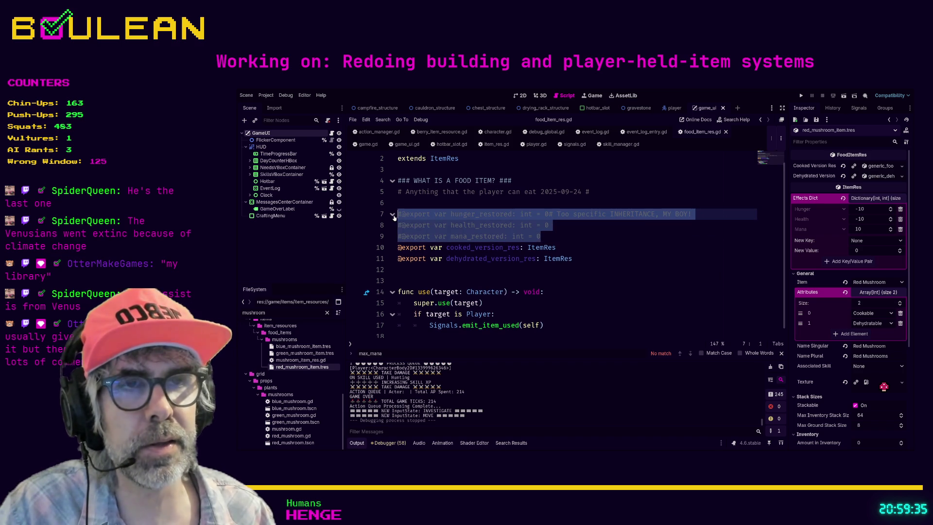
left_click(564, 236)
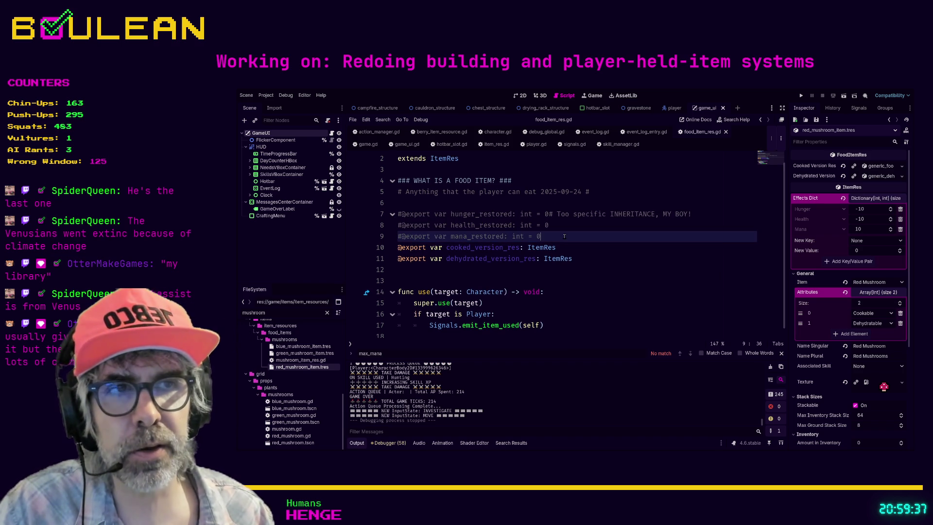
scroll(564, 236, "down", 1)
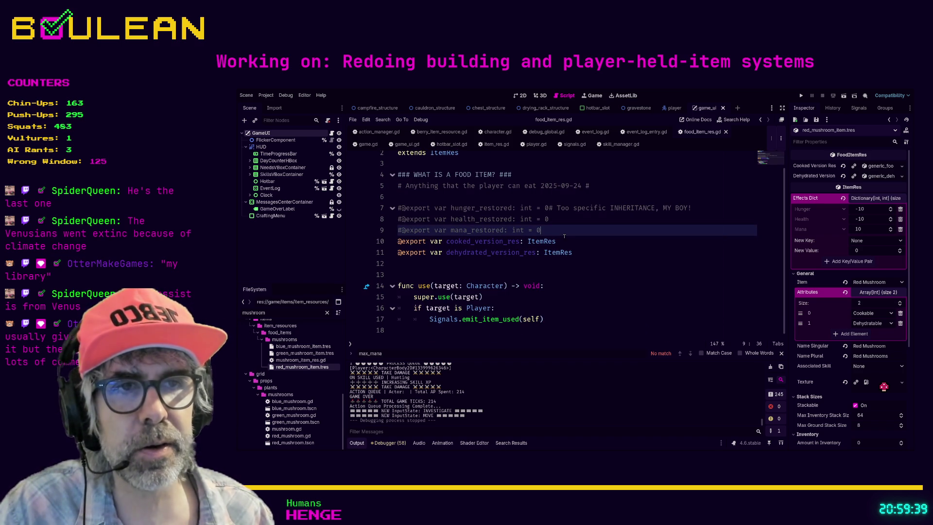
scroll(559, 276, "up", 1)
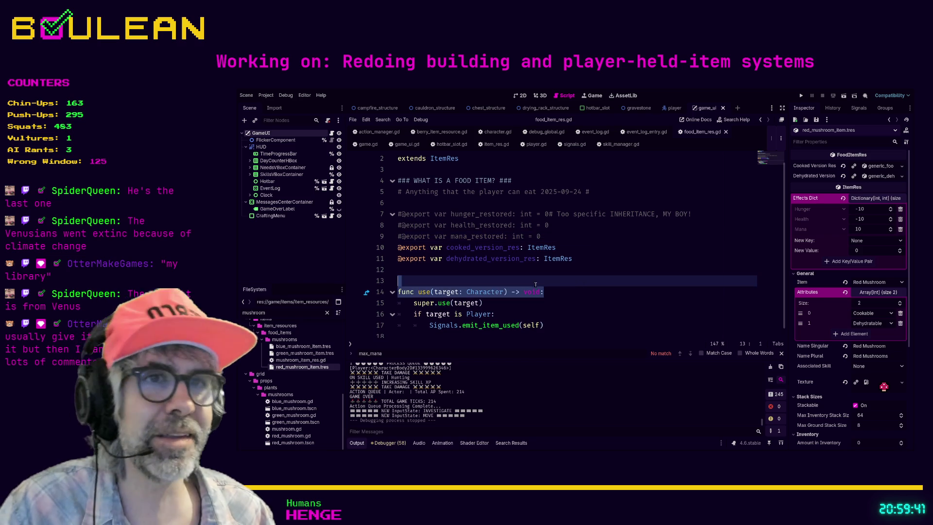
left_click(498, 278)
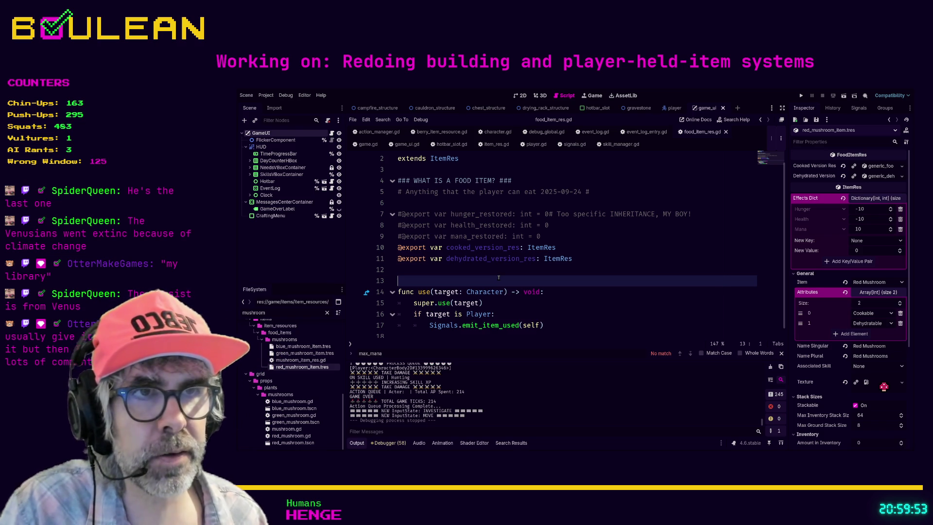
key("F5")
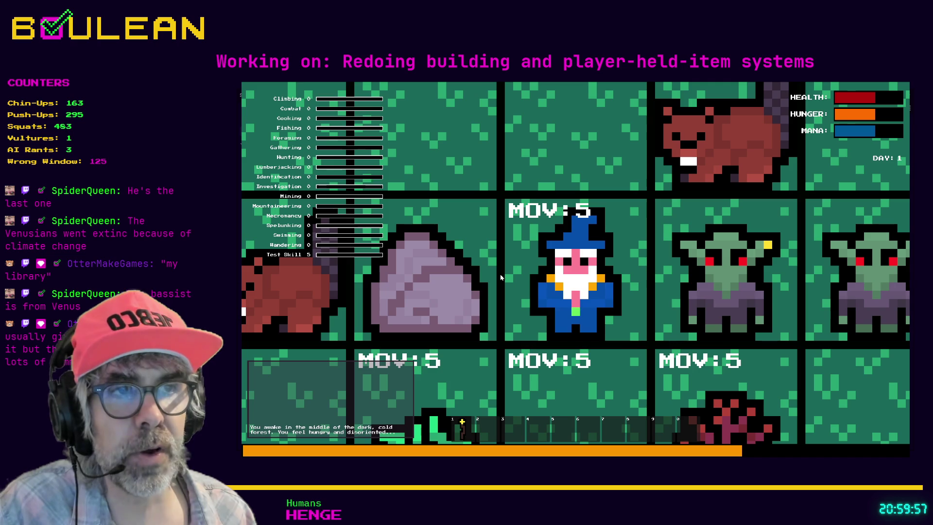
- Collect pebbles from the rock, then pick up and eat the red mushroom
scroll(501, 278, "down", 3)
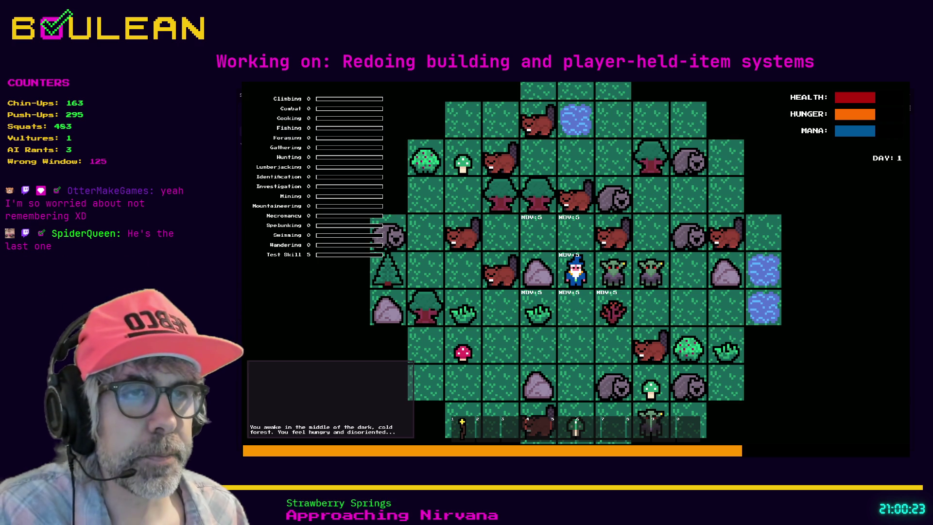
key("Left")
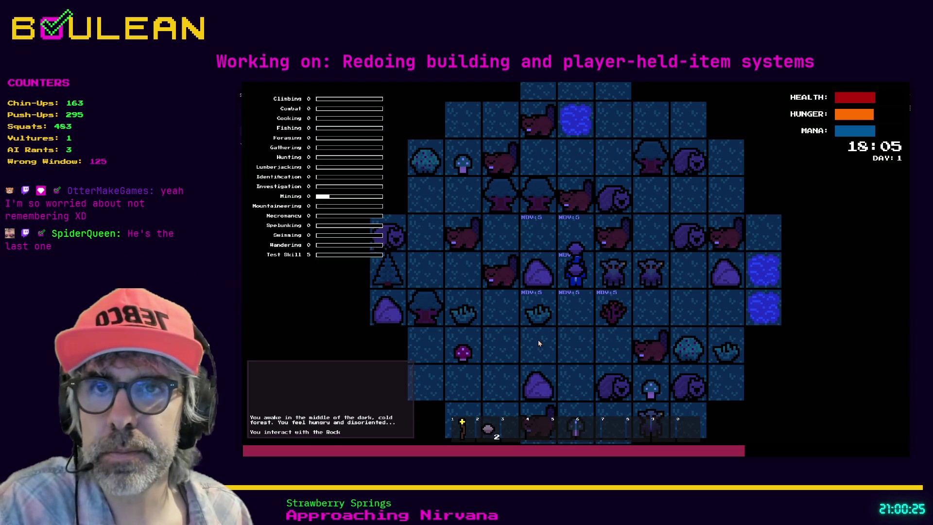
key("Left")
key("Left")
key("Left")
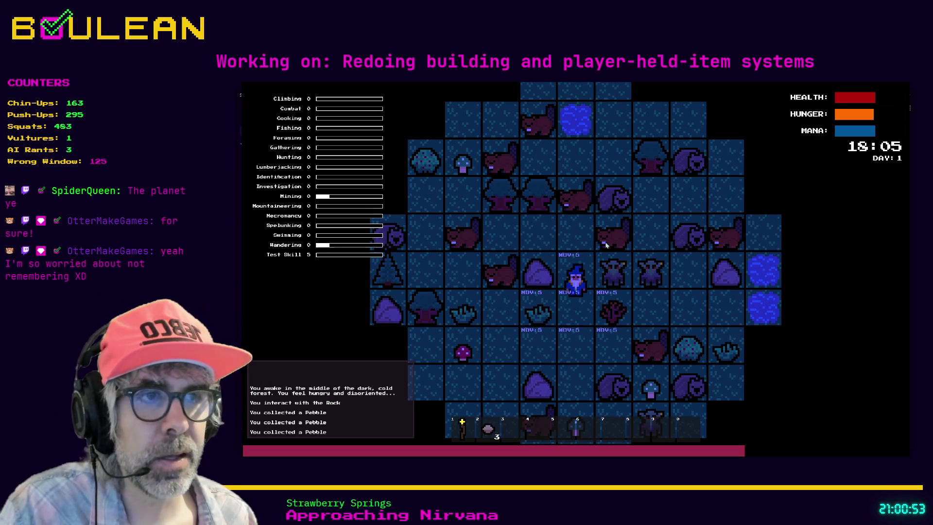
key("Left")
key("Down")
key("Down")
key("Left")
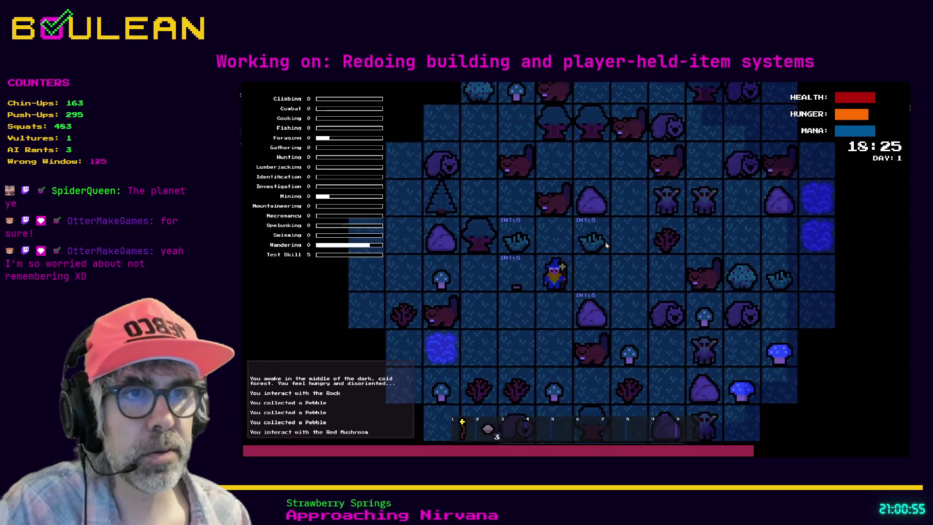
key("e")
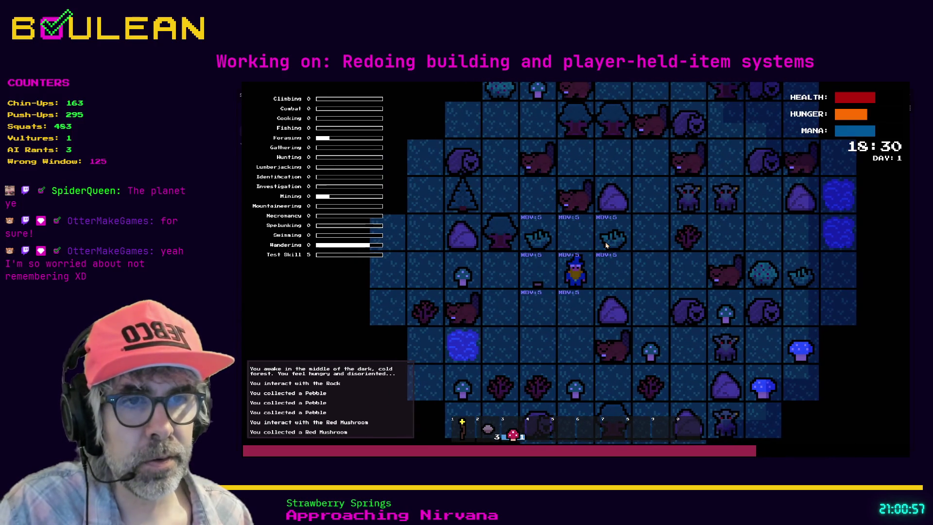
key("e")
- Pick up and eat the two nearby green mushrooms
key("Down")
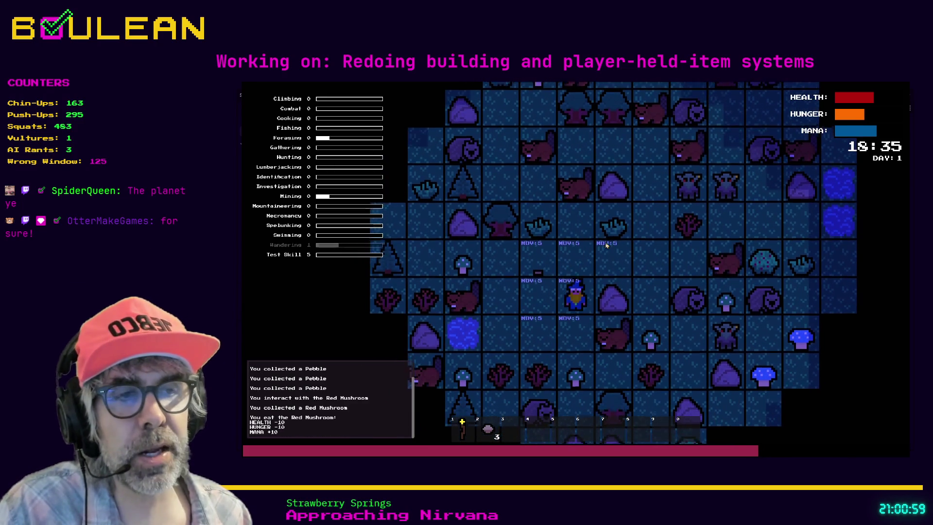
key("Down")
key("e")
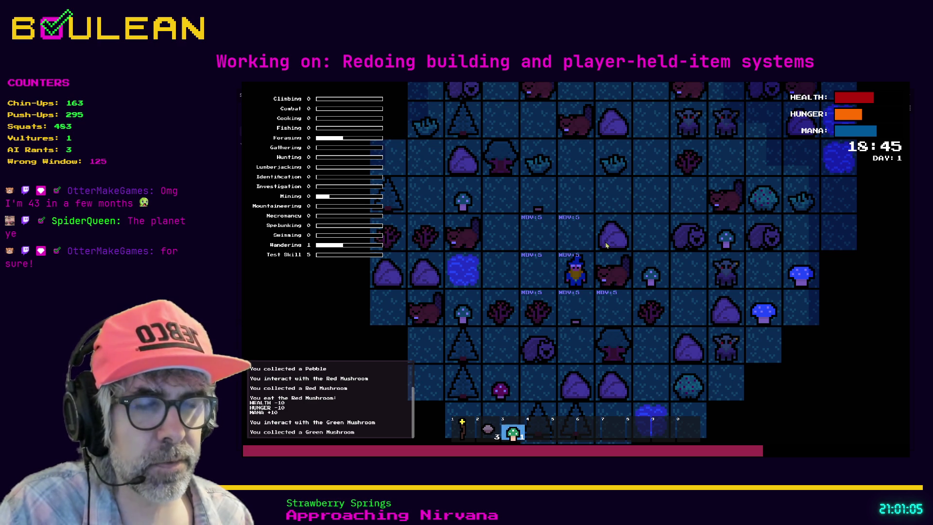
key("e")
key("Down")
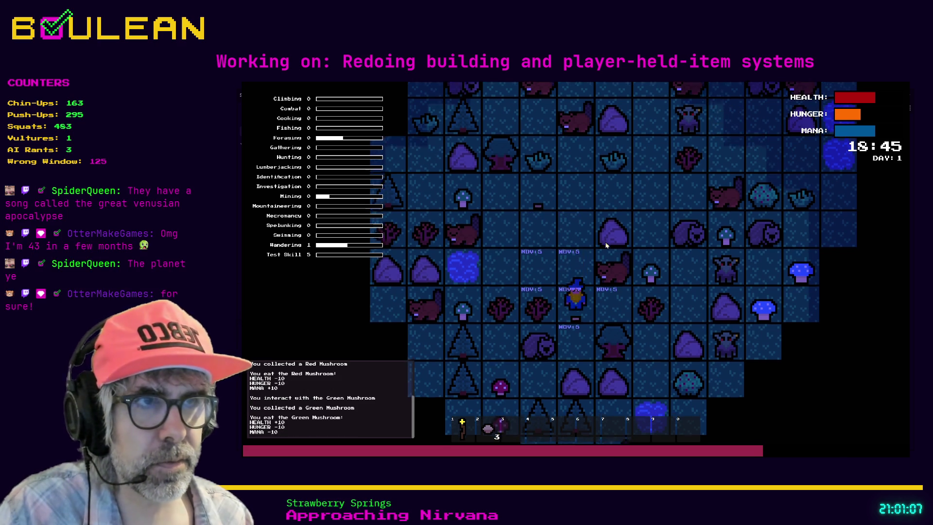
key("Right")
key("Right")
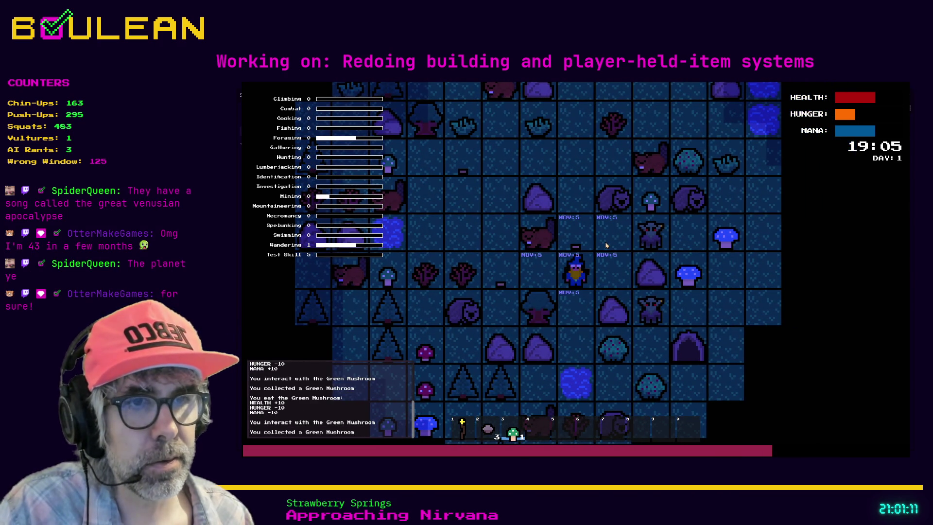
key("e")
- Harvest a berry, eat it from hotbar slot 3, and stop the game
key("Down")
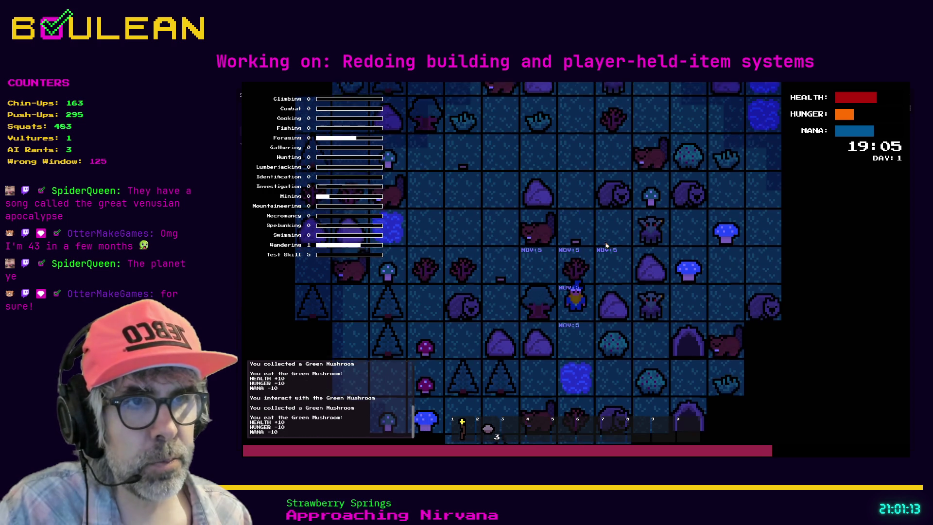
key("Up")
key("Down")
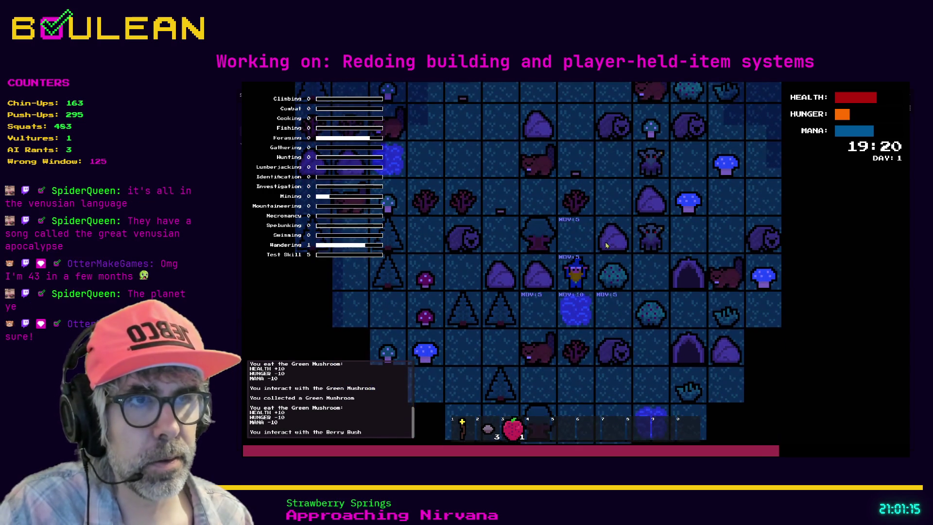
key("3")
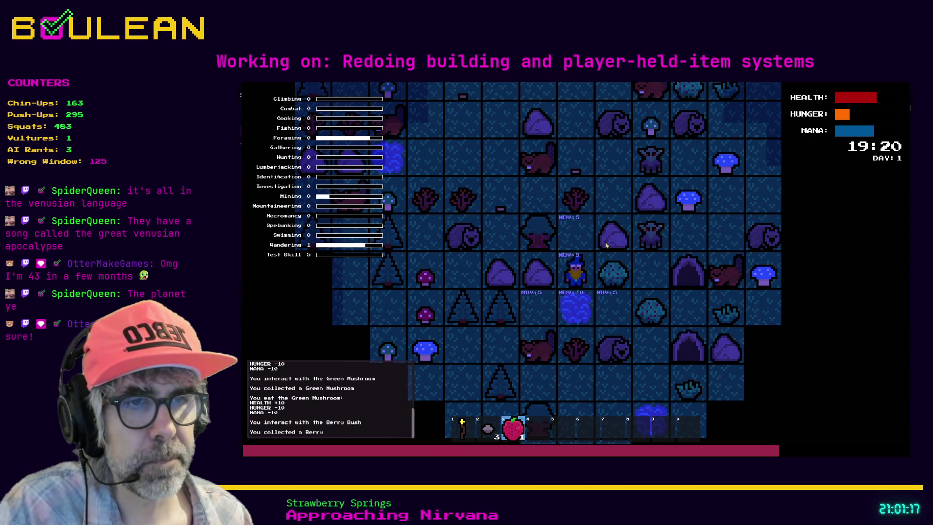
key("e")
key("F8")
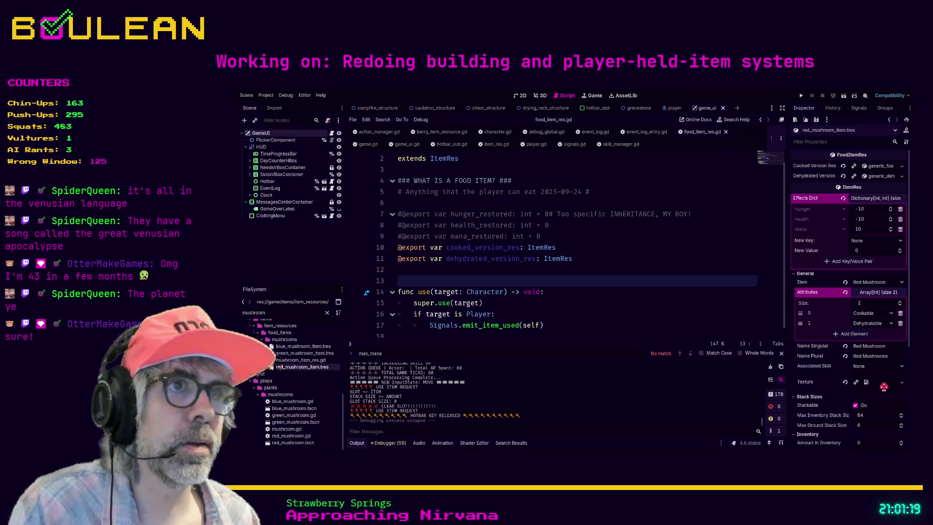
left_click(632, 236)
key("ctrl+k")
scroll(607, 218, "up", 2, "ctrl")
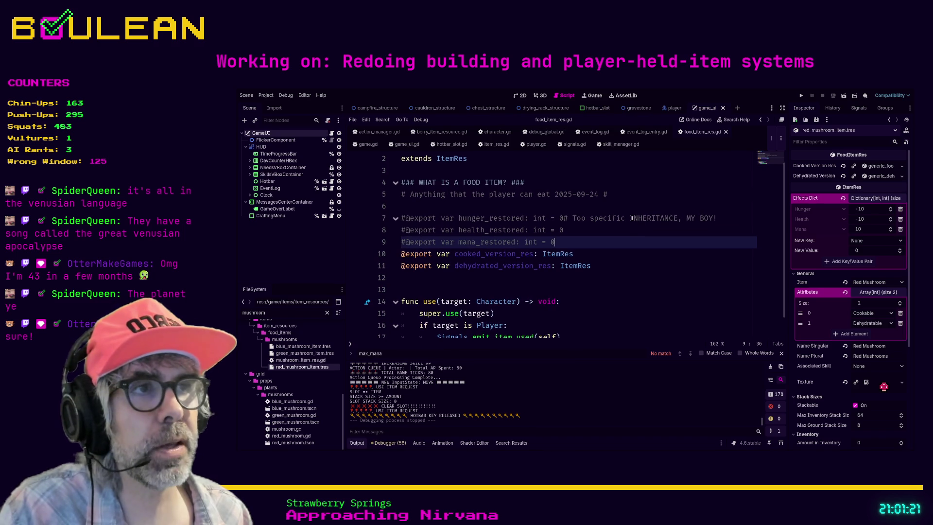
left_click_drag(570, 217, 727, 219)
left_click(728, 220)
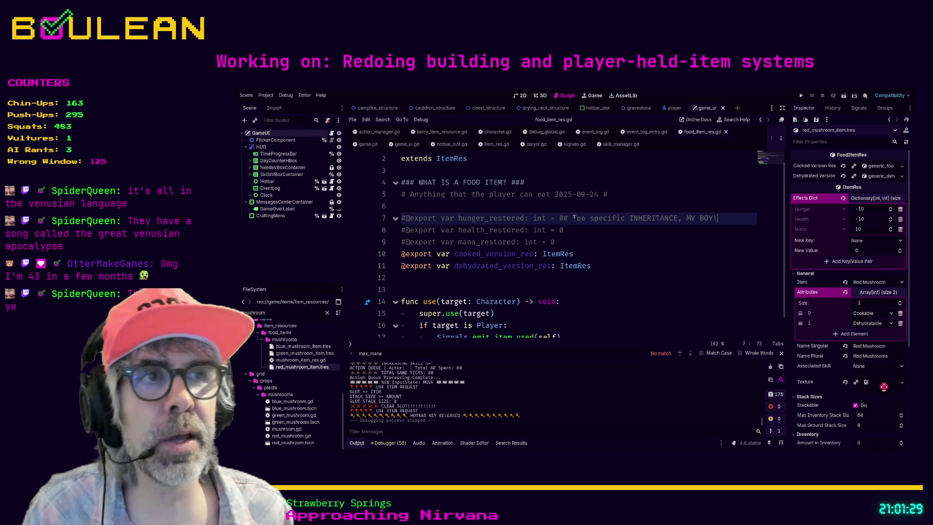
left_click_drag(572, 218, 722, 219)
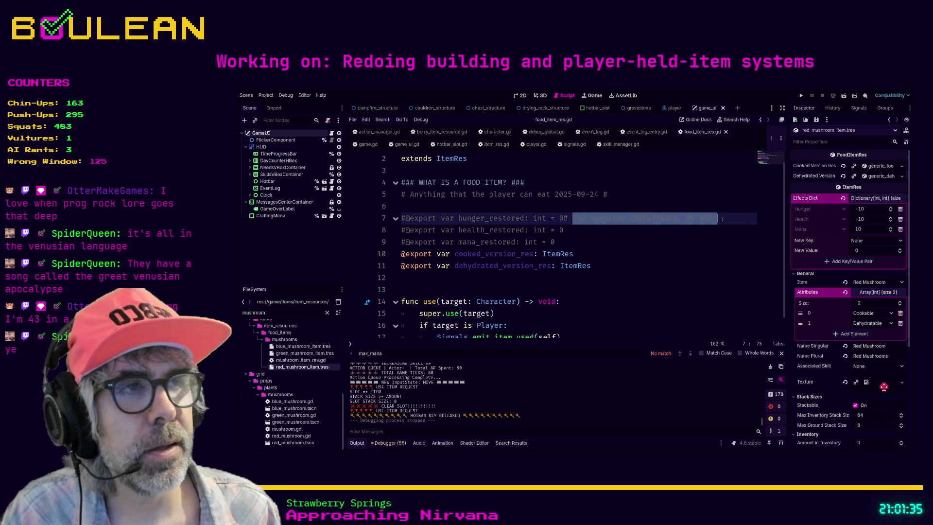
left_click(722, 219)
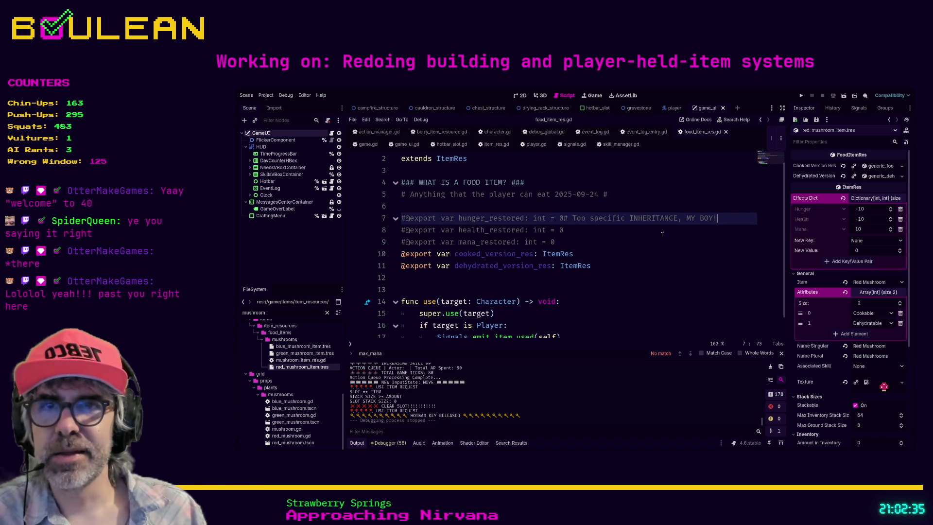
- Select the three commented-out export lines 7–9 of food_item_res.gd and delete them
key("Down")
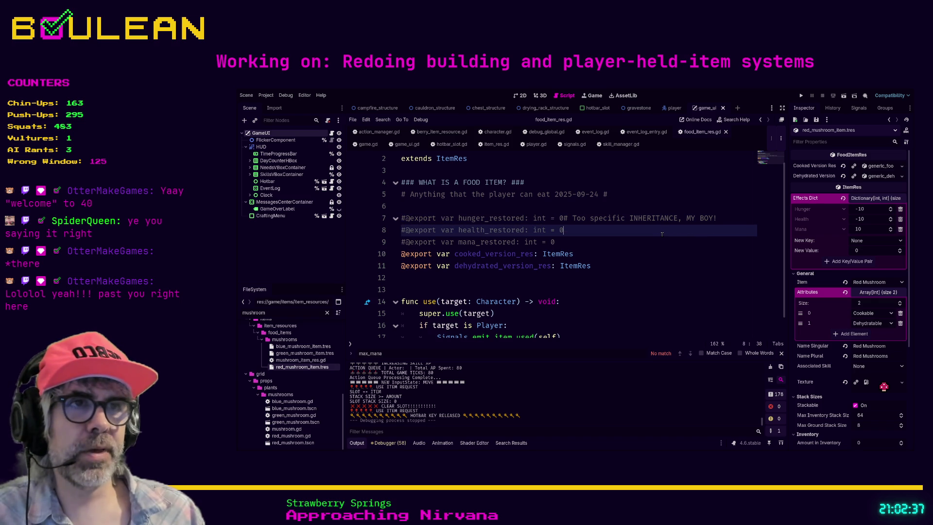
key("Down")
key("shift+Home")
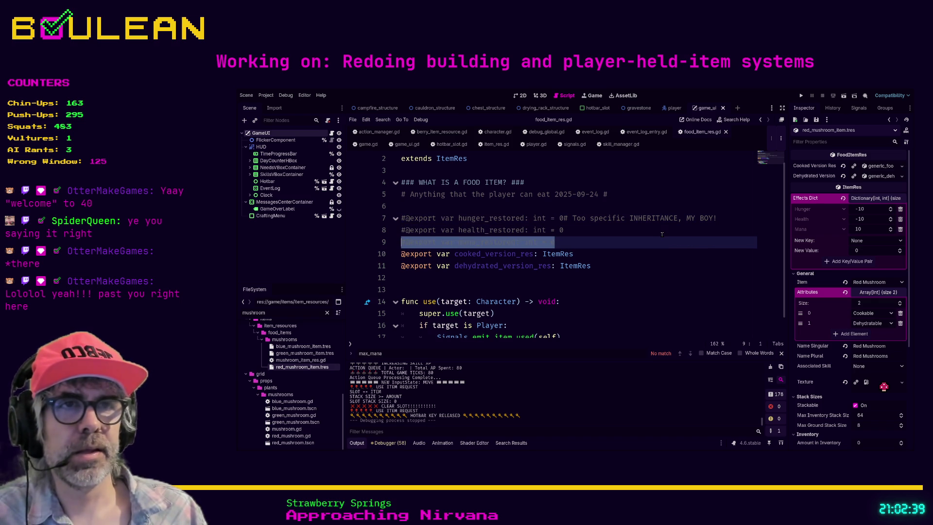
key("shift+Up")
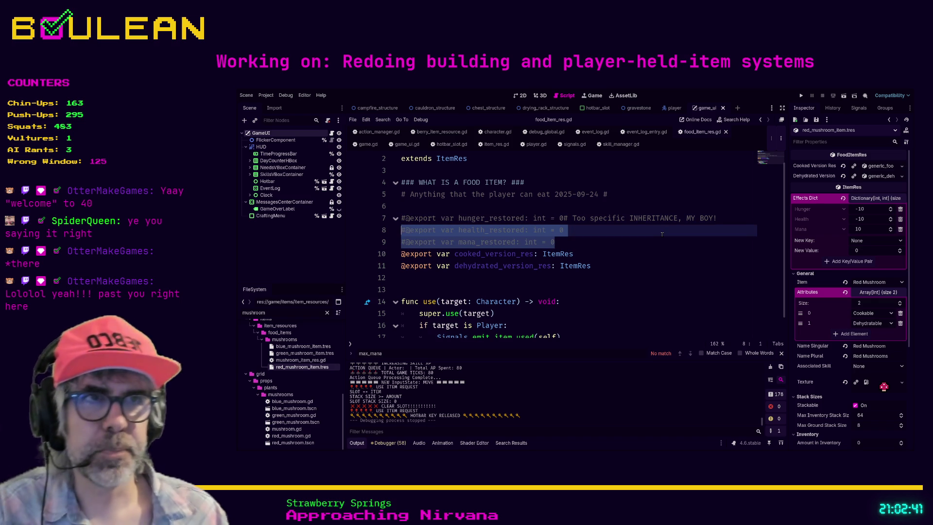
key("shift+Up")
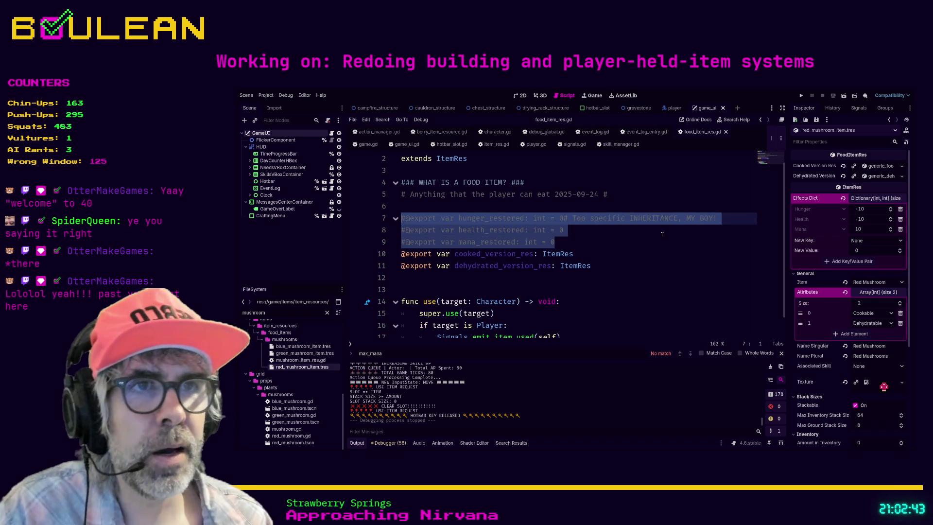
key("Delete")
key("Delete")
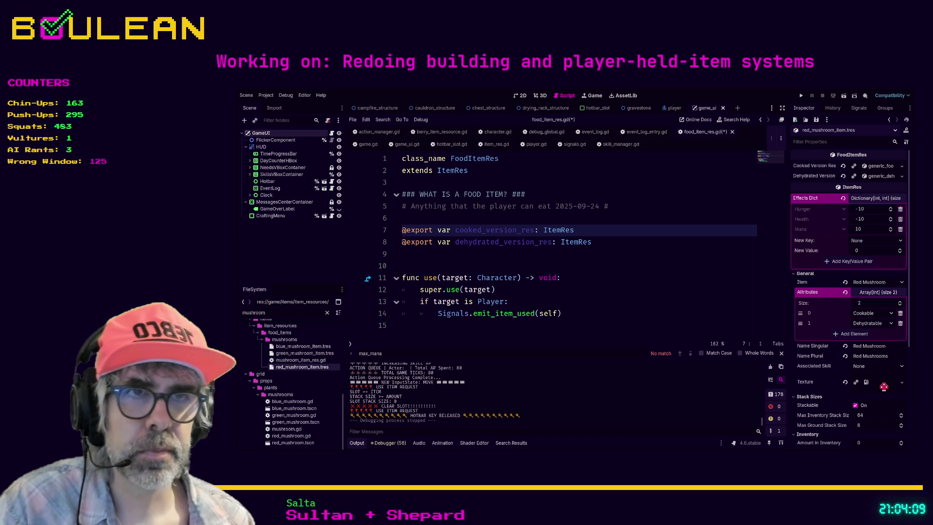
- Place the cursor below the signal-emitting line and save food_item_res.gd
left_click(562, 313)
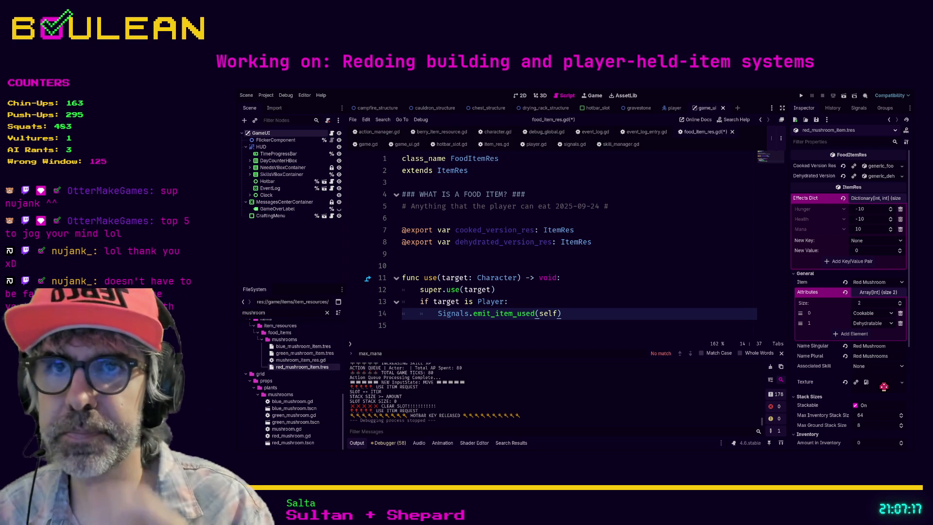
left_click(497, 335)
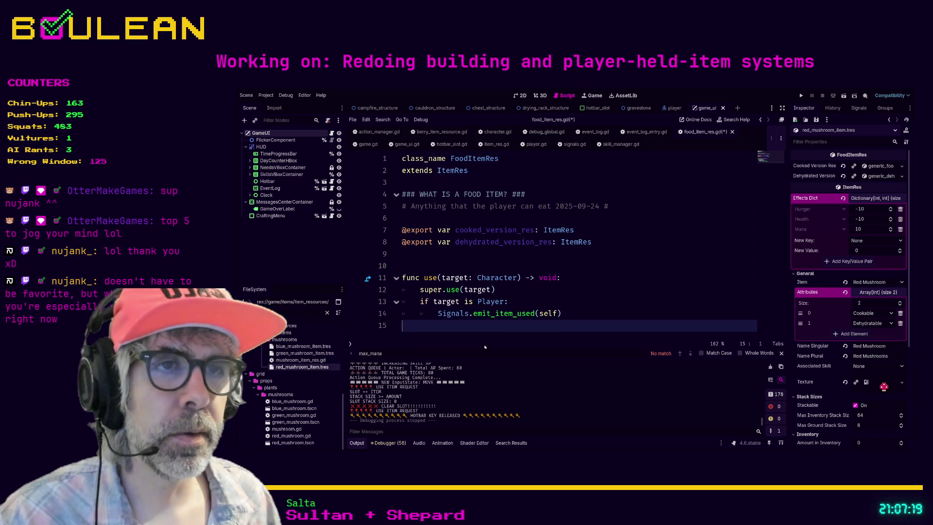
key("ctrl+s")
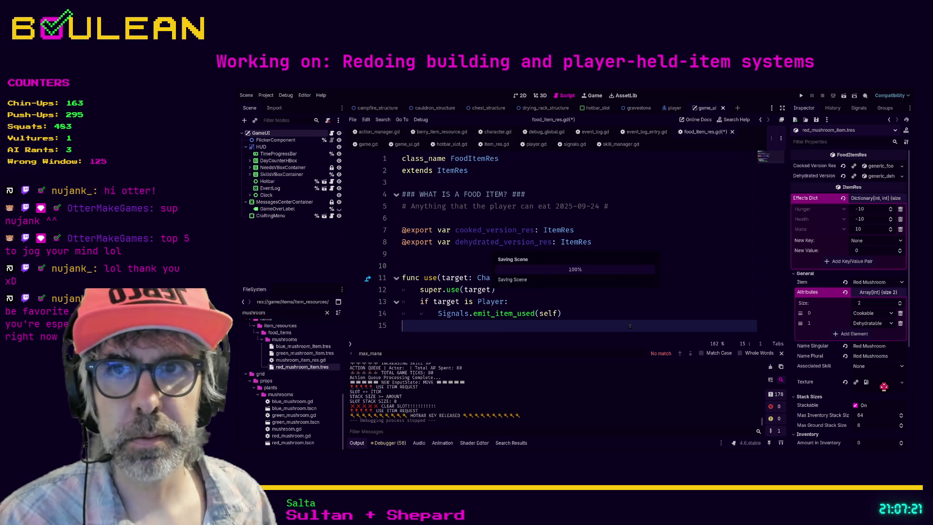
- Launch the game, zoom out, kill the wombat, and collect its raw meat piles
key("F5")
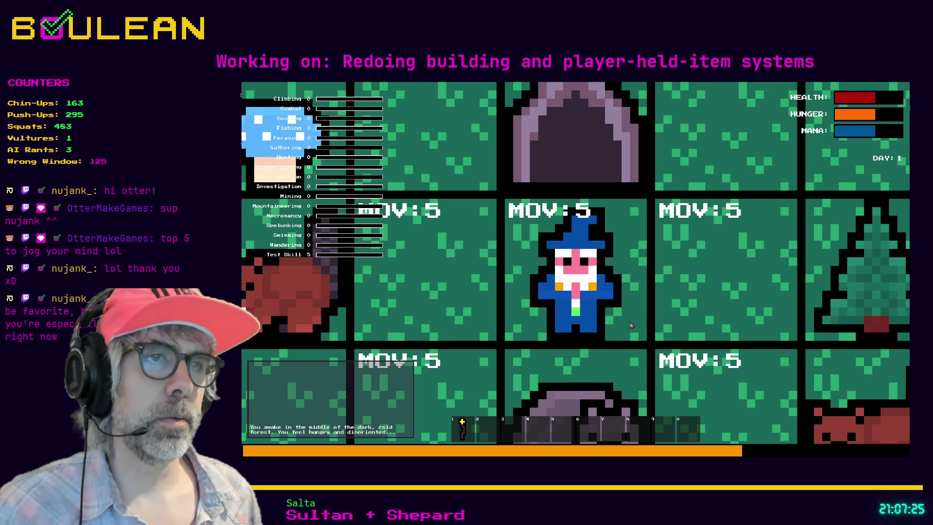
scroll(631, 325, "down", 5)
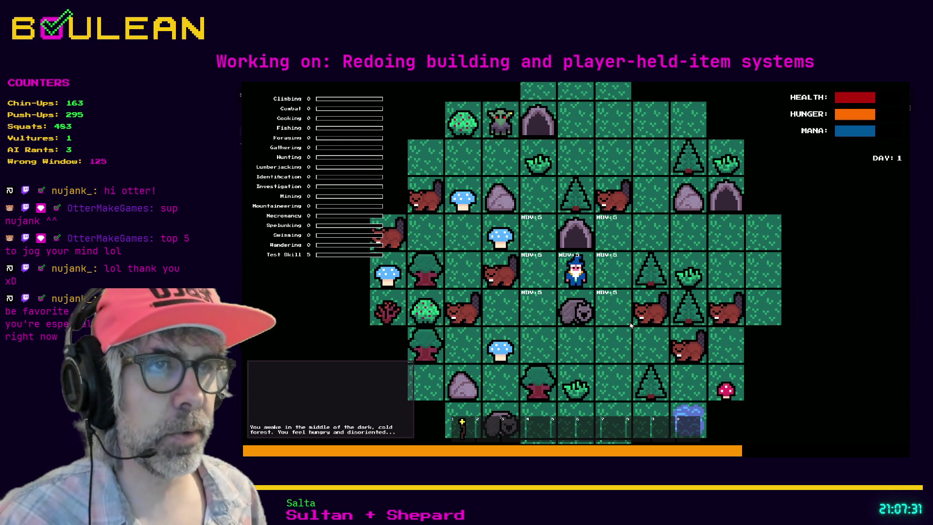
key("a")
key("s")
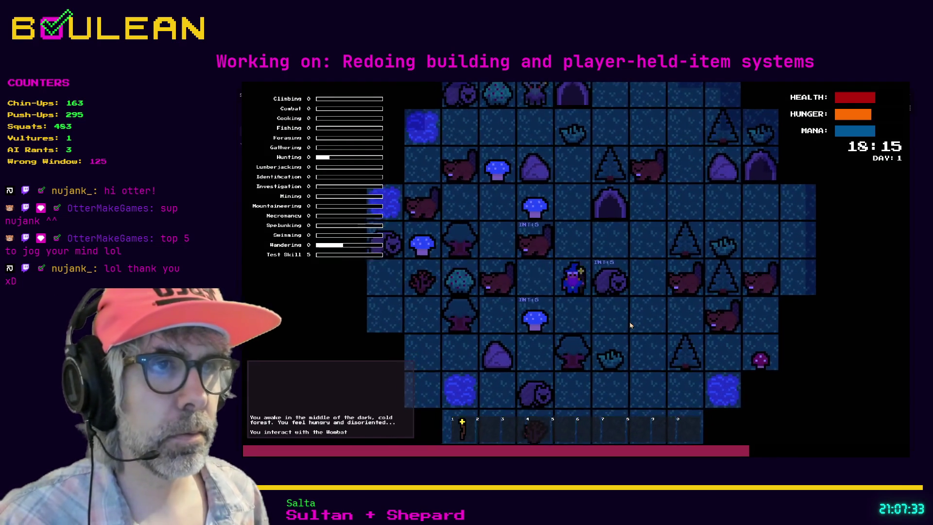
key("d")
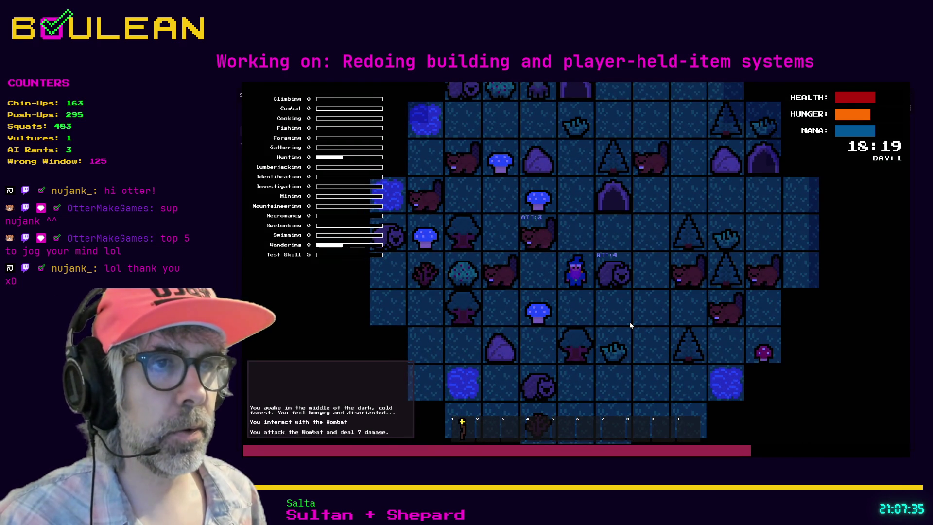
key("d")
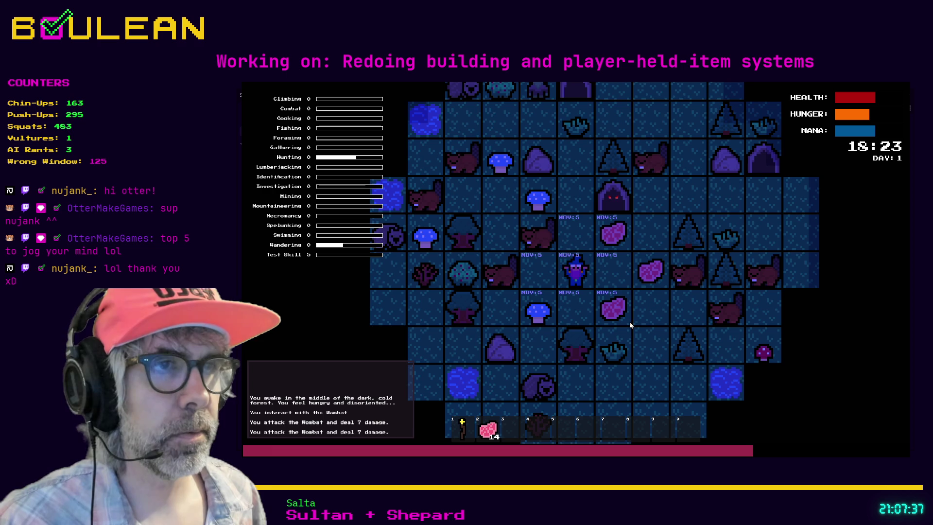
key("d")
key("s")
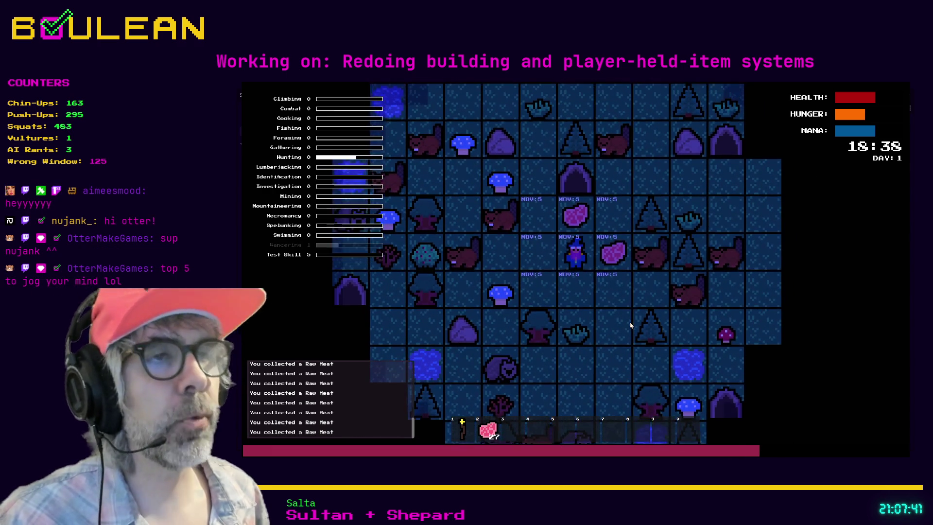
key("w")
key("w")
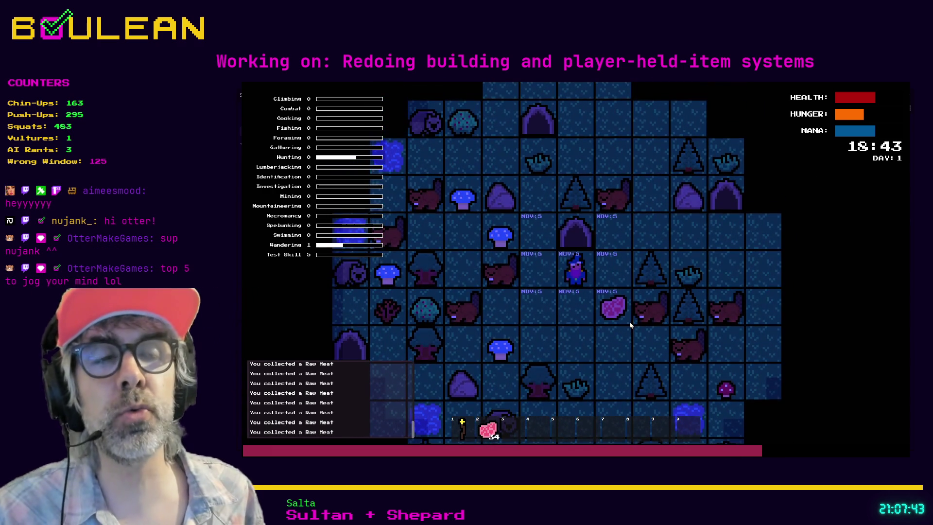
key("d")
key("s")
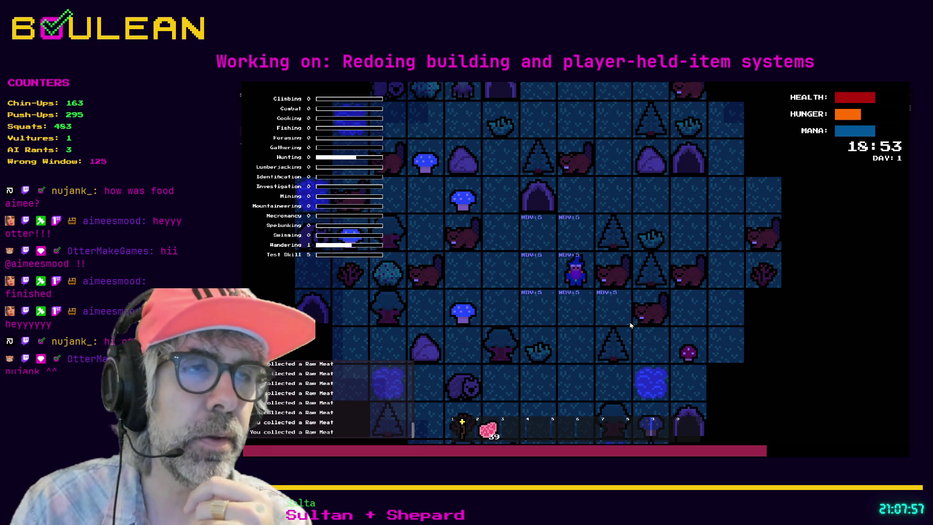
- Attack the beaver repeatedly until it is killed
key("Right")
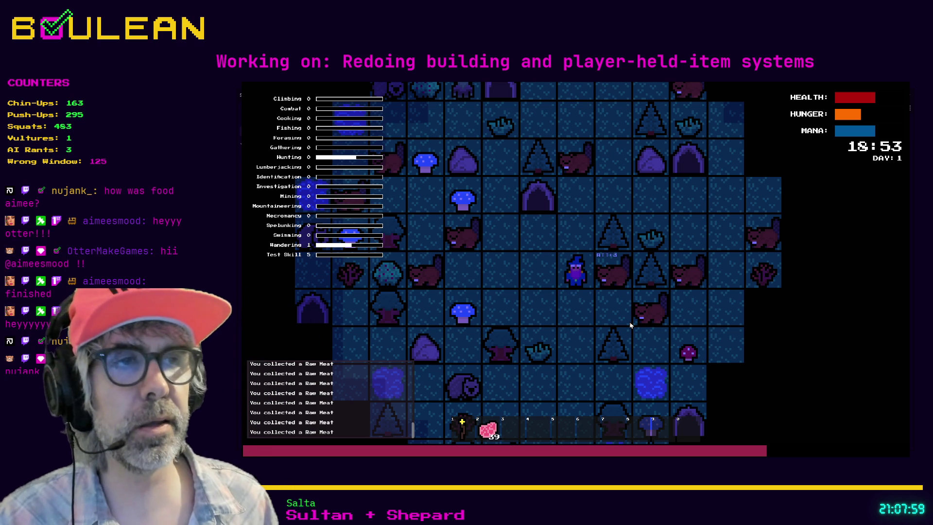
key("Right")
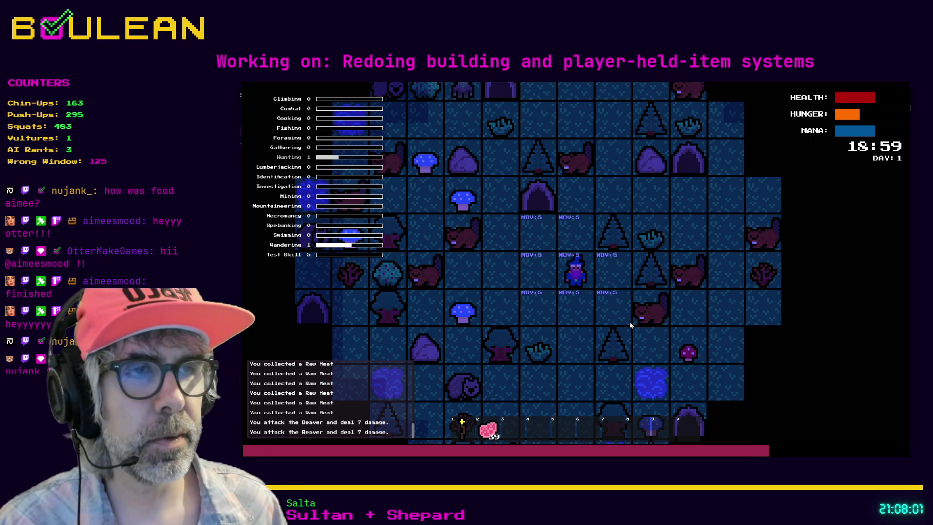
key("Right")
key("Down")
key("Down")
key("Down")
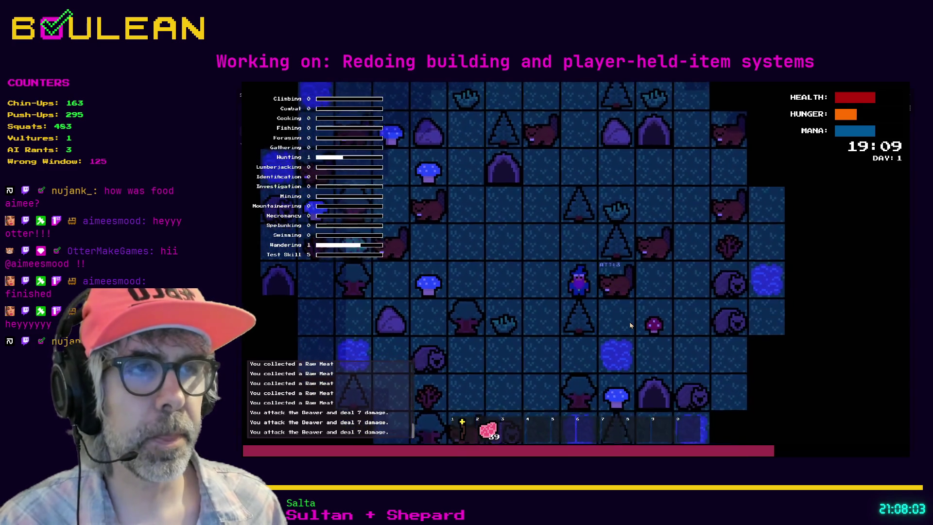
key("Right")
key("Right")
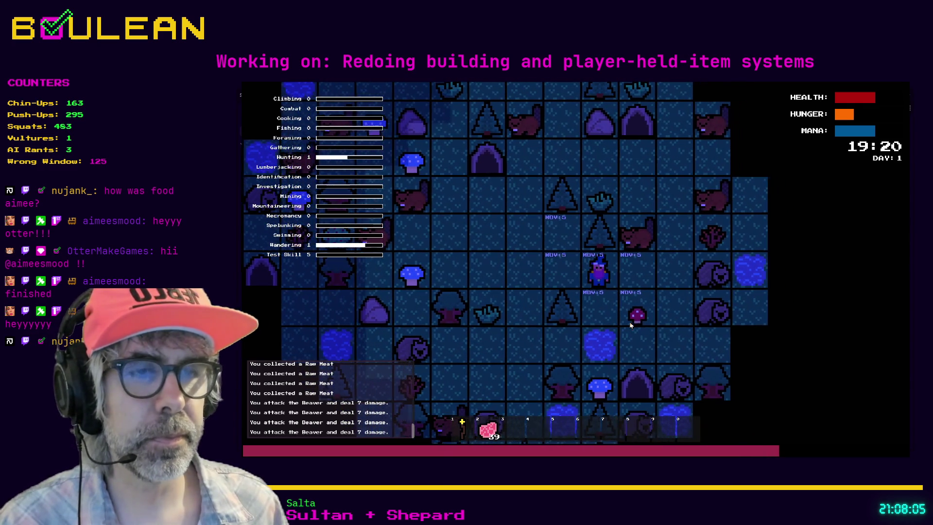
key("Up")
key("Up")
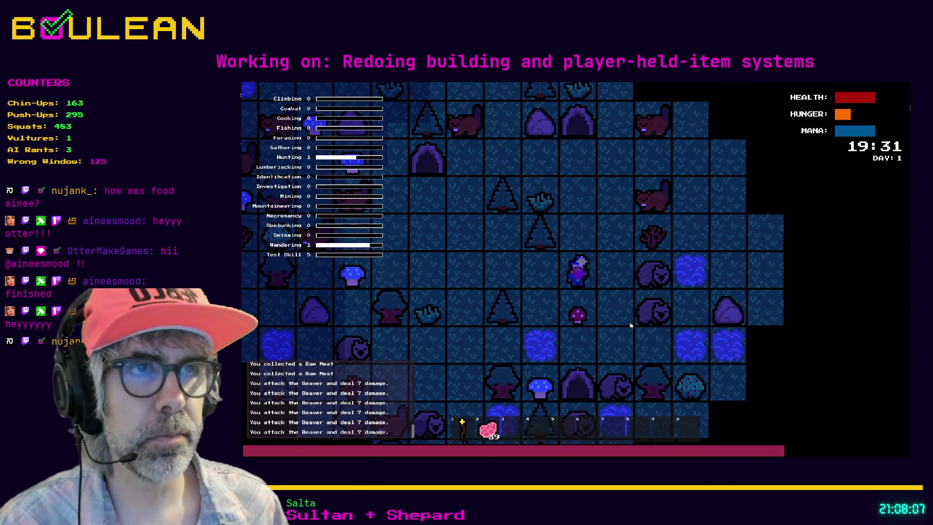
- Pick up the red mushroom below, then chop the tree and collect its log
key("Down")
key("Down")
key("Down")
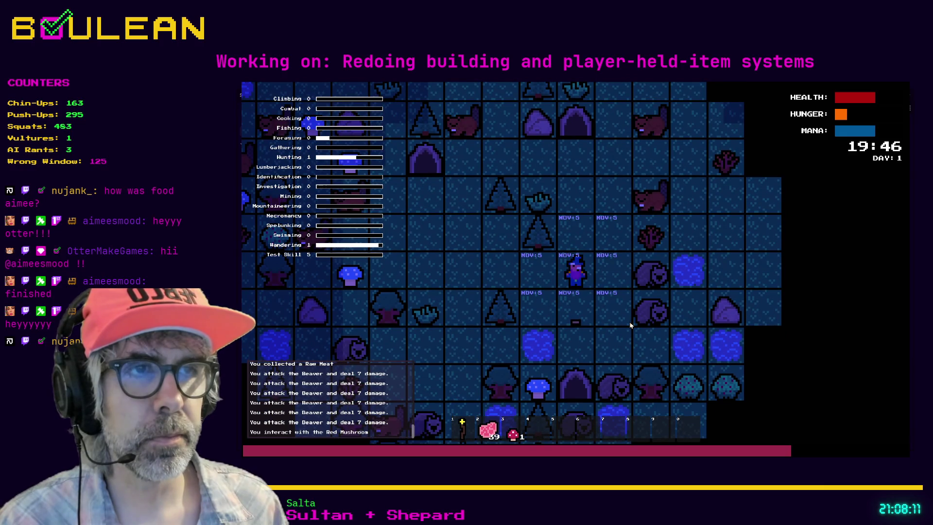
key("Down")
key("Left")
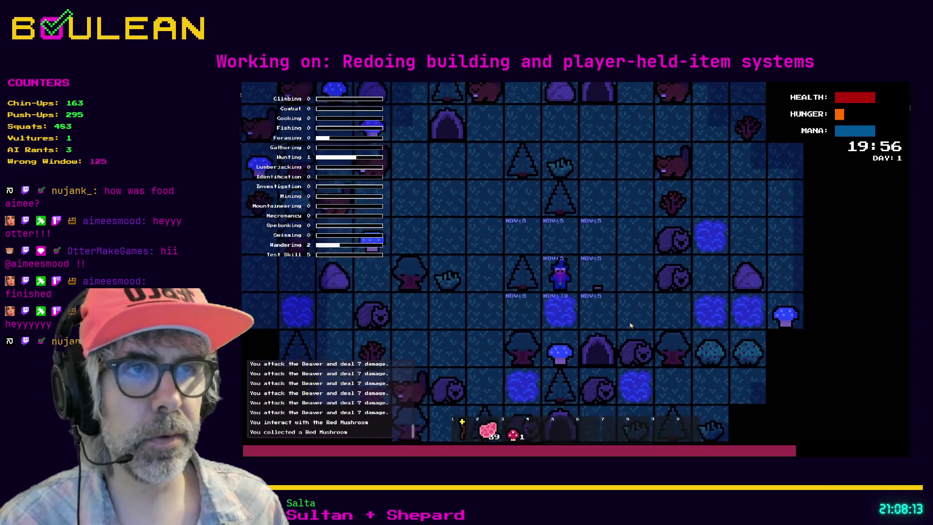
key("Left")
key("Up")
key("Down")
key("Down")
key("Down")
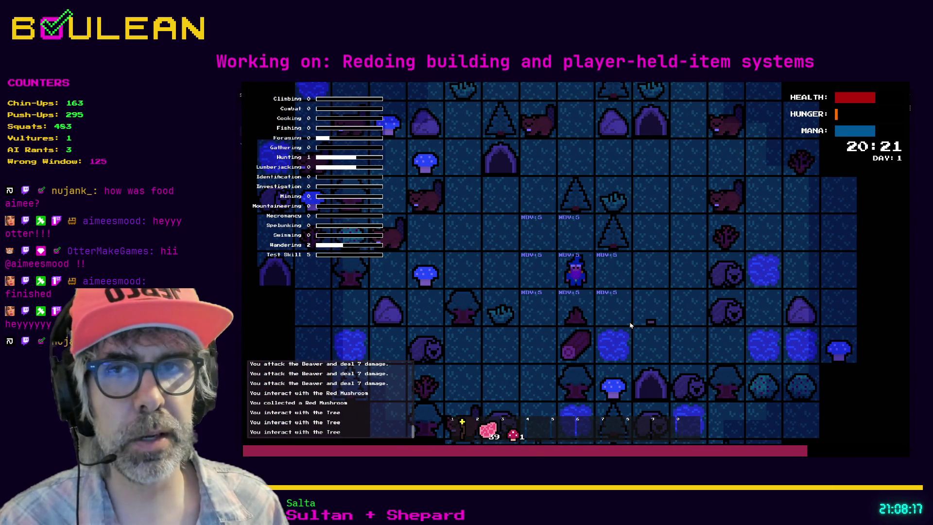
key("Down")
key("Down")
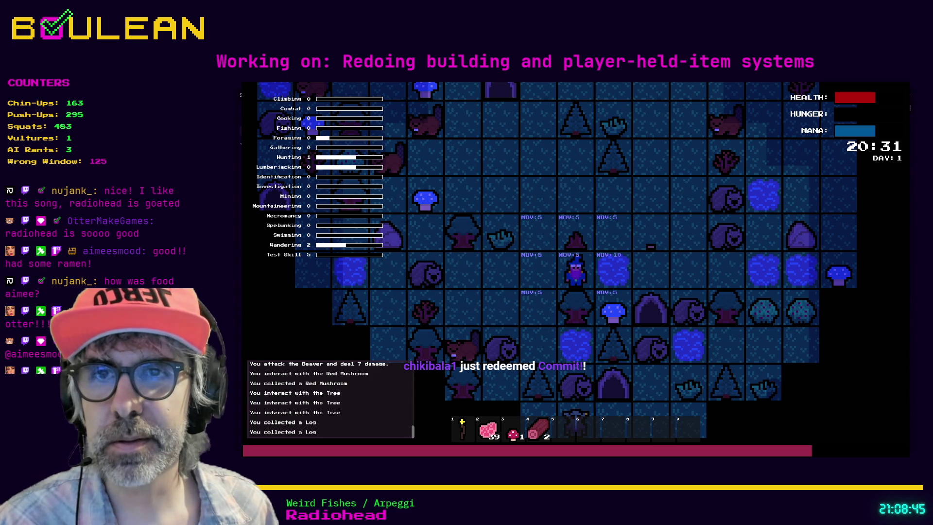
- Walk past the blue bush, harvest another red mushroom, and collect the raw meat above
key("e")
key("e")
key("e")
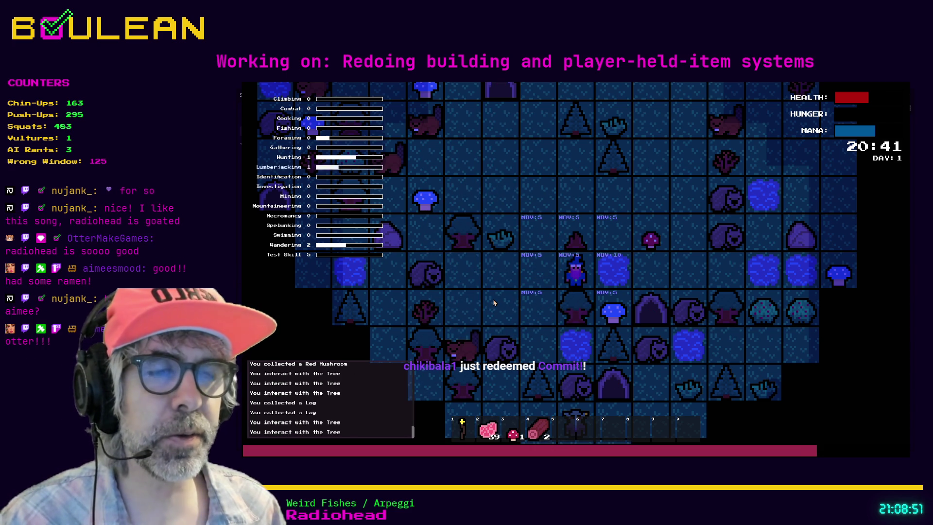
key("Escape")
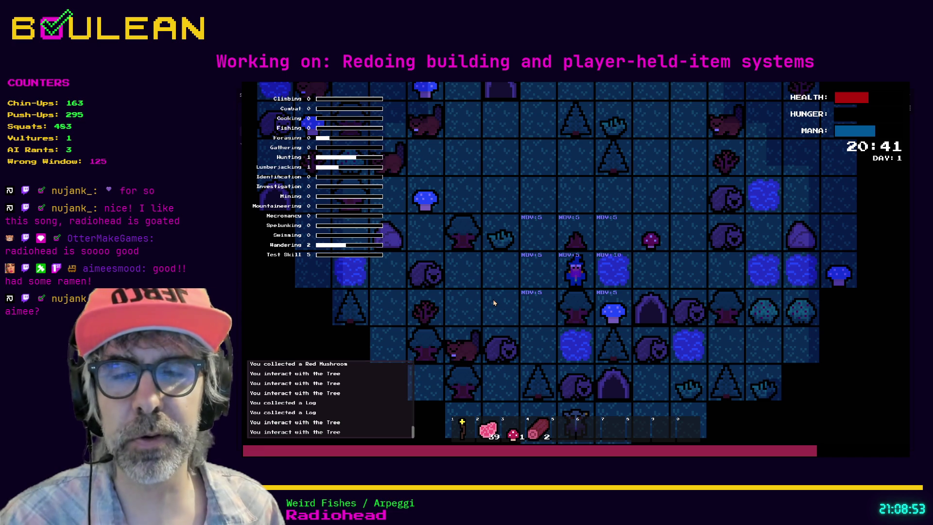
key("d")
key("d")
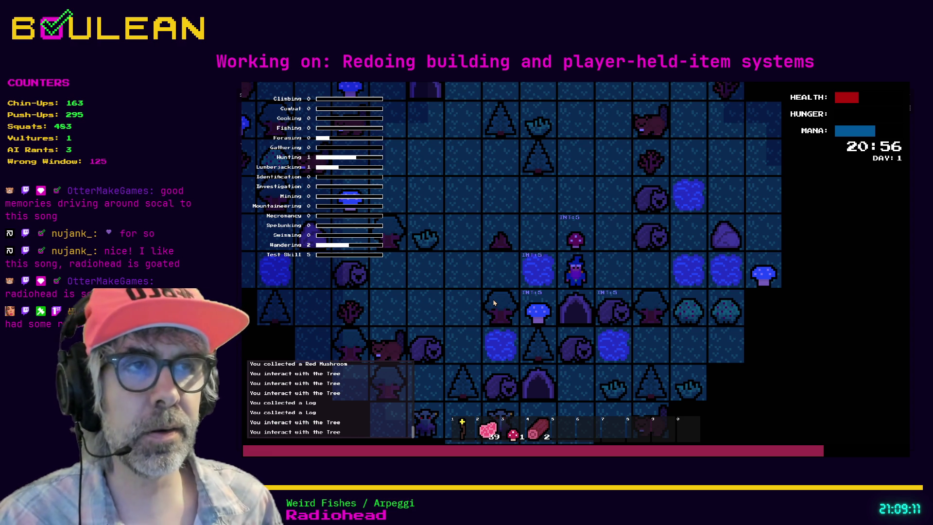
key("w")
key("w")
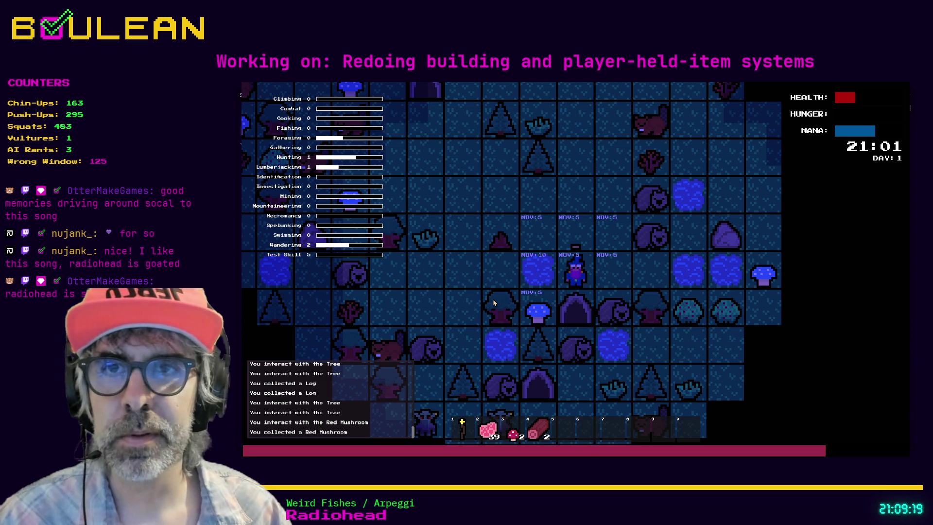
key("Up")
key("Right")
key("Right")
key("Right")
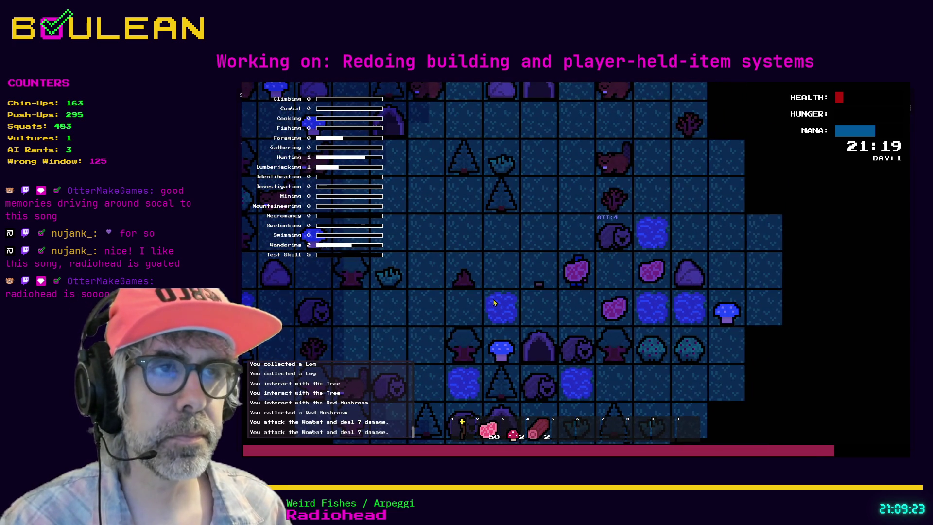
key("Up")
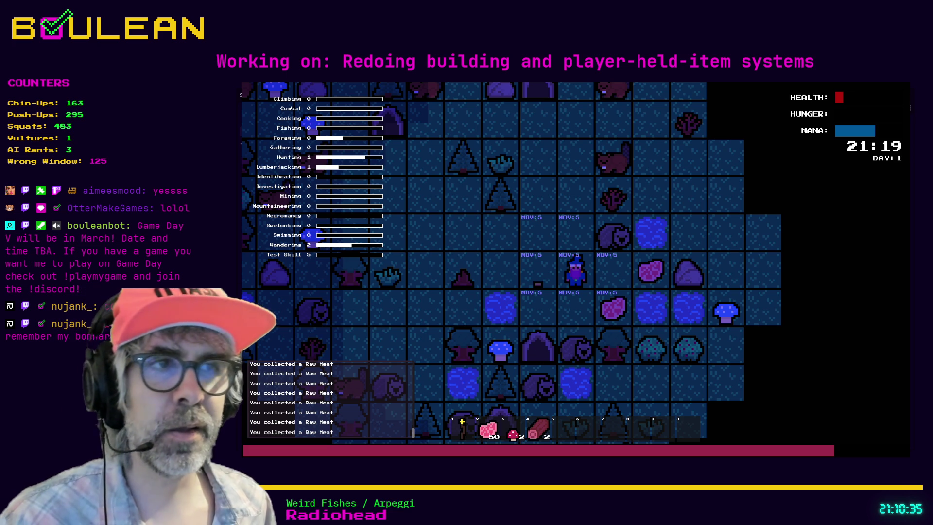
- Walk onto the nearby Raw Meat tile to collect it
left_click(621, 312)
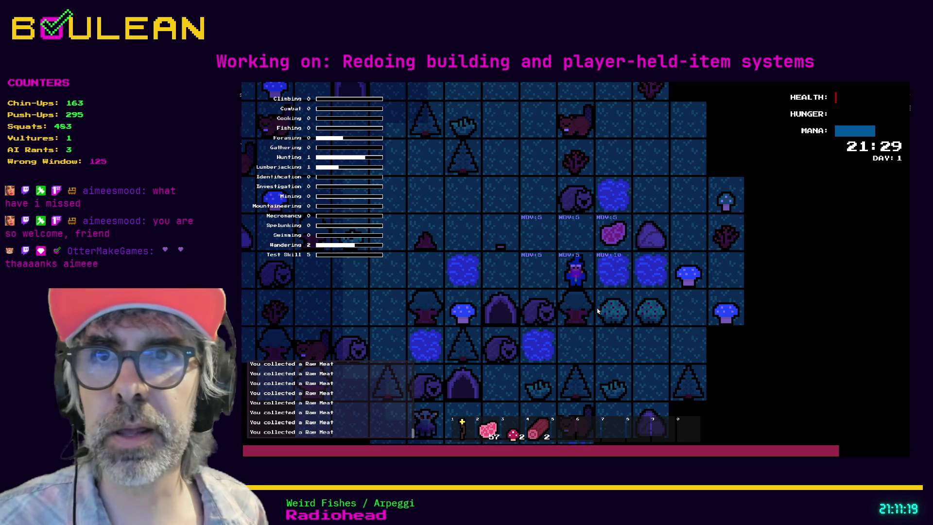
- Move until health runs out, stop the game, and start a fresh playtest from the script
key("w")
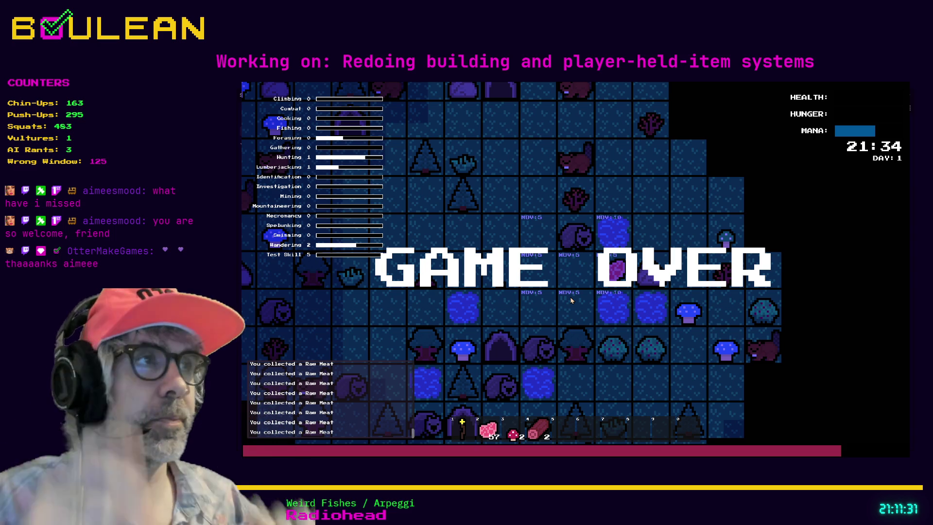
key("Escape")
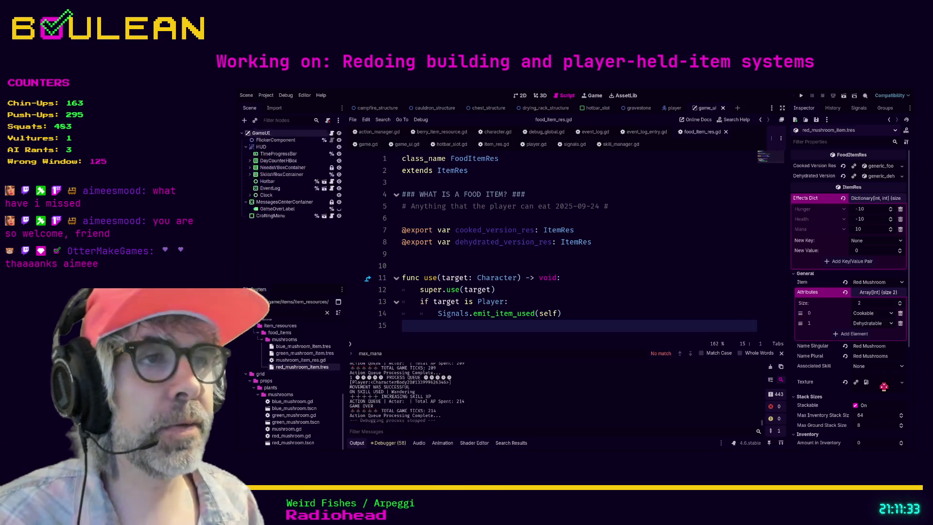
left_click(629, 286)
key("F5")
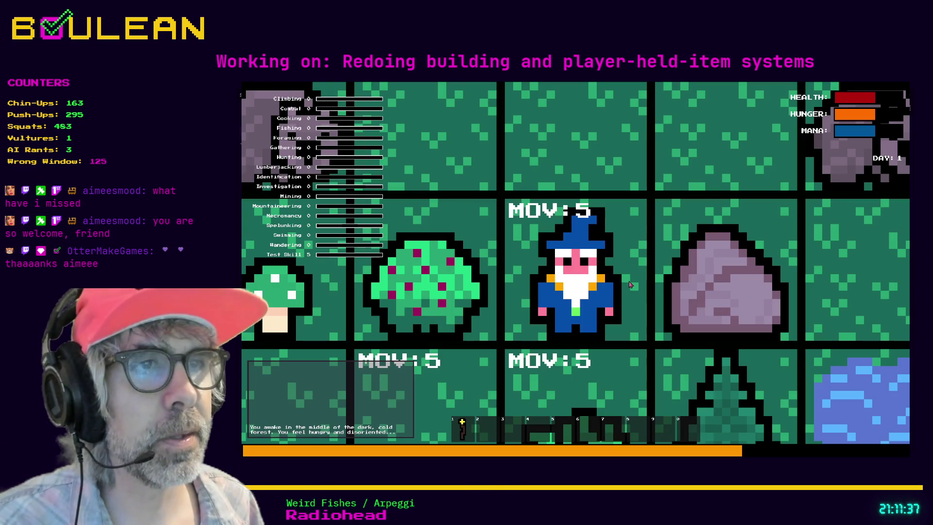
- Harvest a berry from the Berry Bush and collect the first green mushroom
scroll(629, 285, "down", 3)
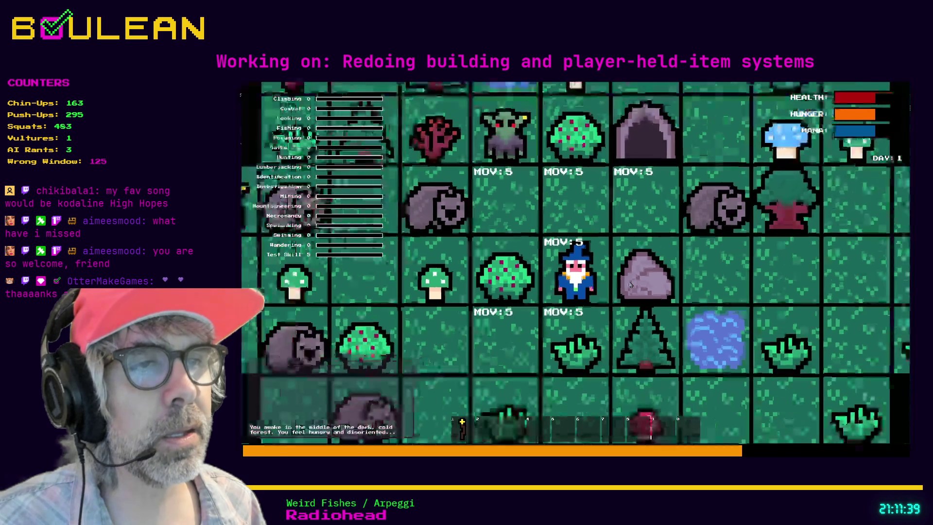
key("e")
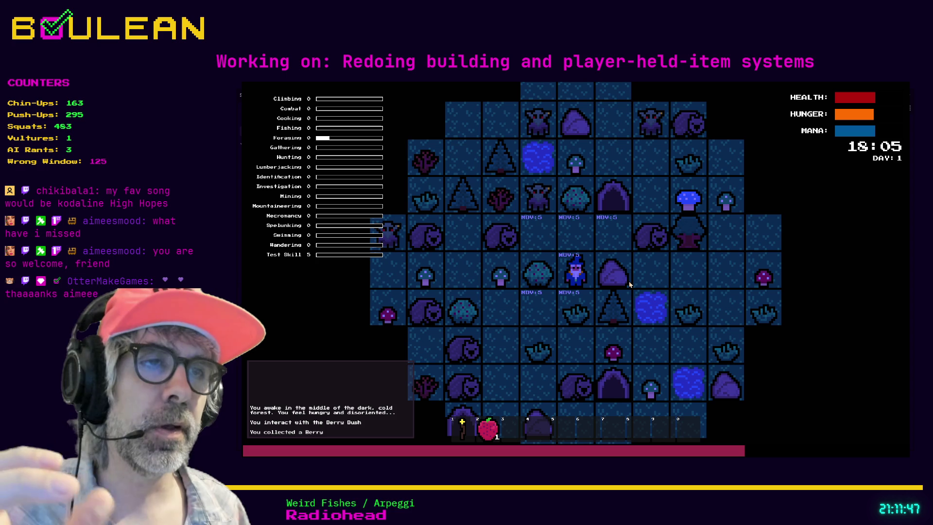
key("s")
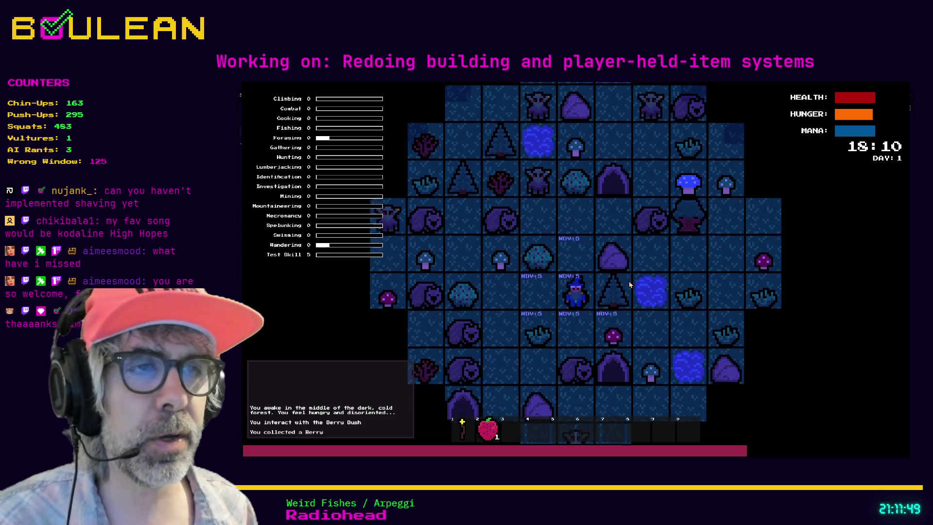
key("a")
key("a")
key("w")
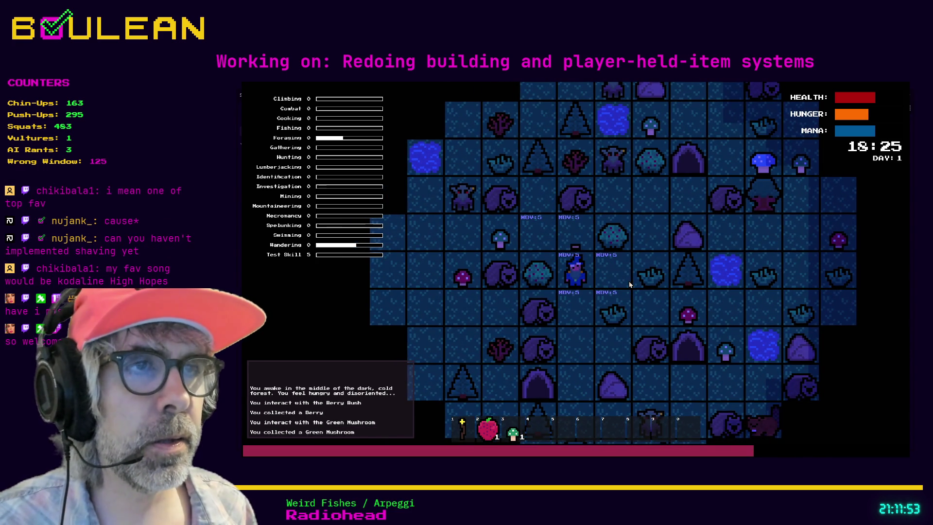
- Collect the second green mushroom, then eat the berry, logging Health +5 and Hunger +10
key("w")
key("a")
key("a")
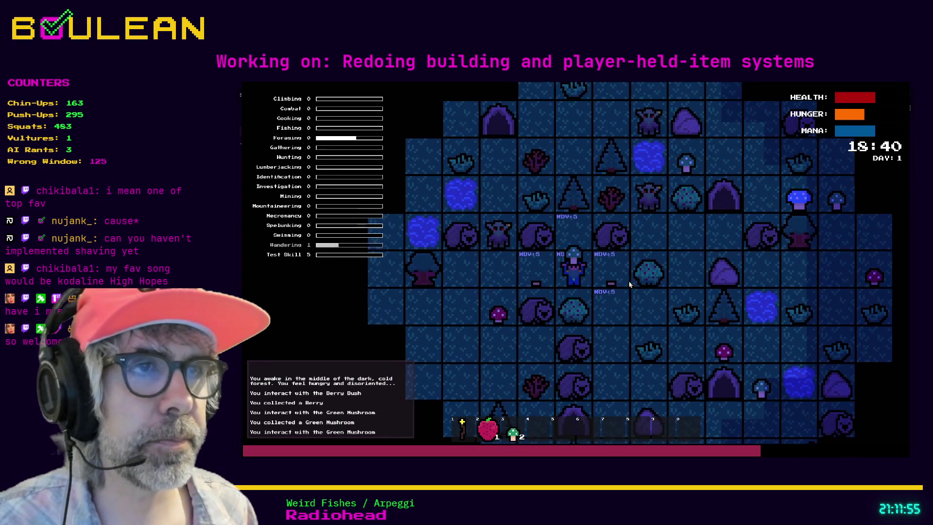
key("a")
key("a")
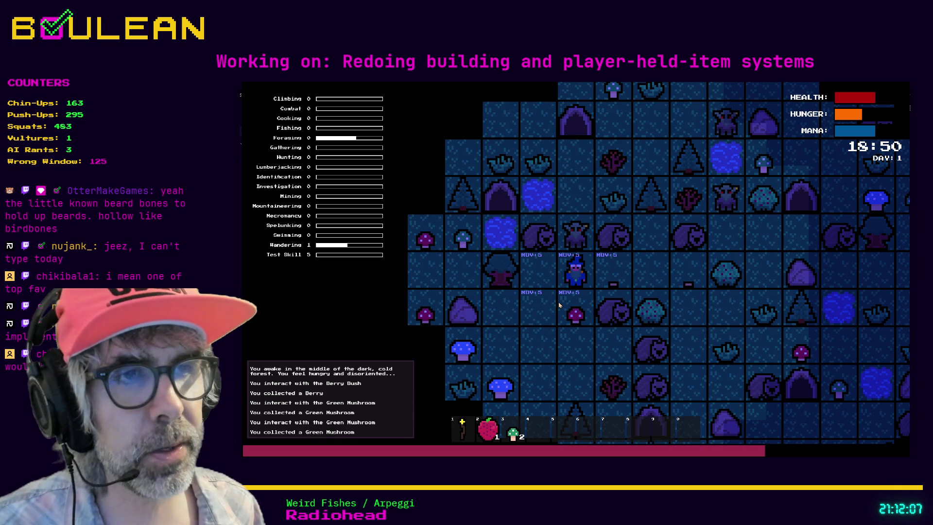
key("2")
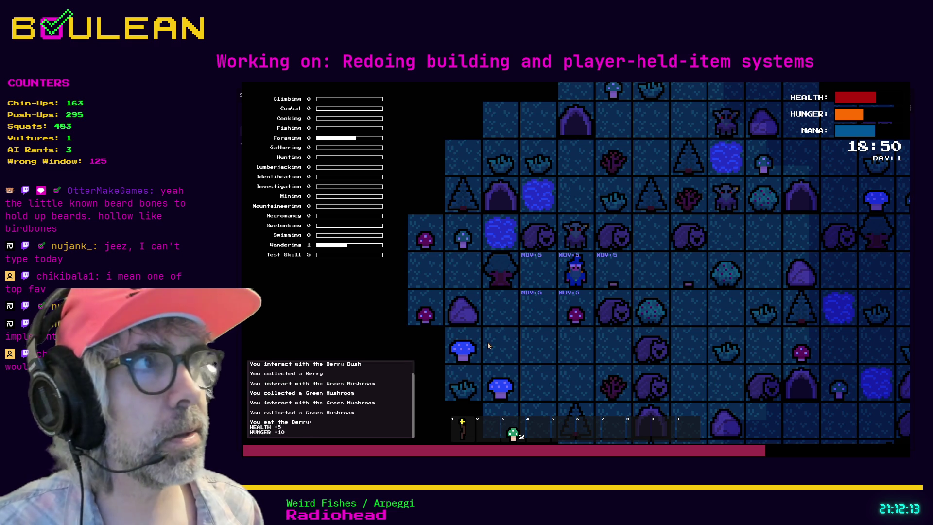
- Walk to the Berry Bush and harvest and collect two berries
key("d")
key("d")
key("s")
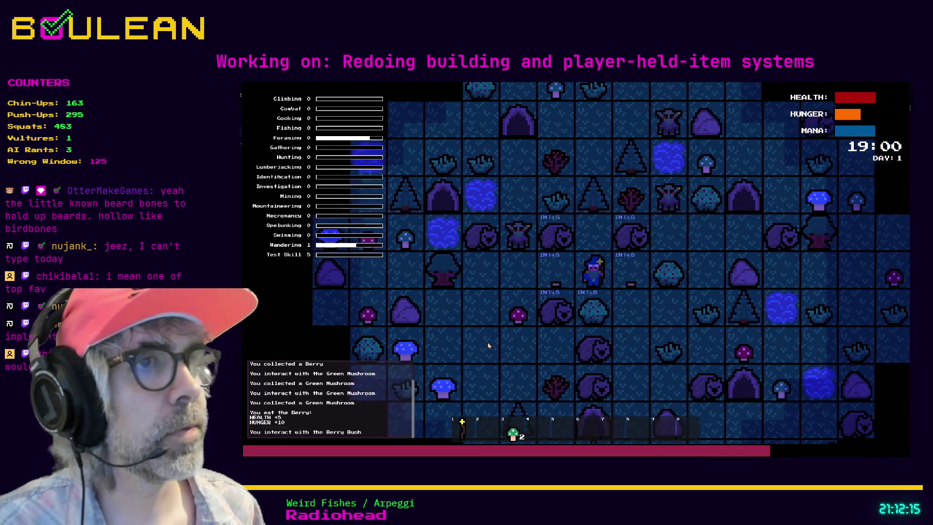
key("e")
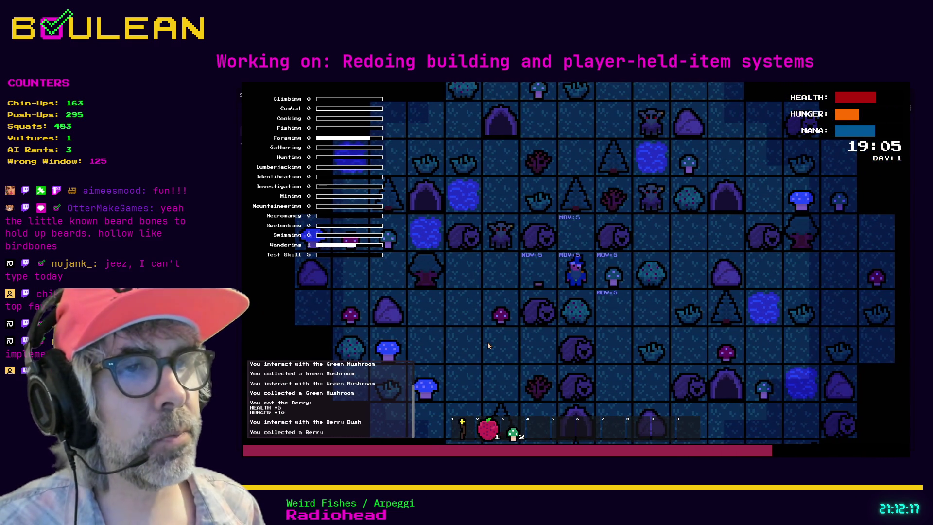
key("s")
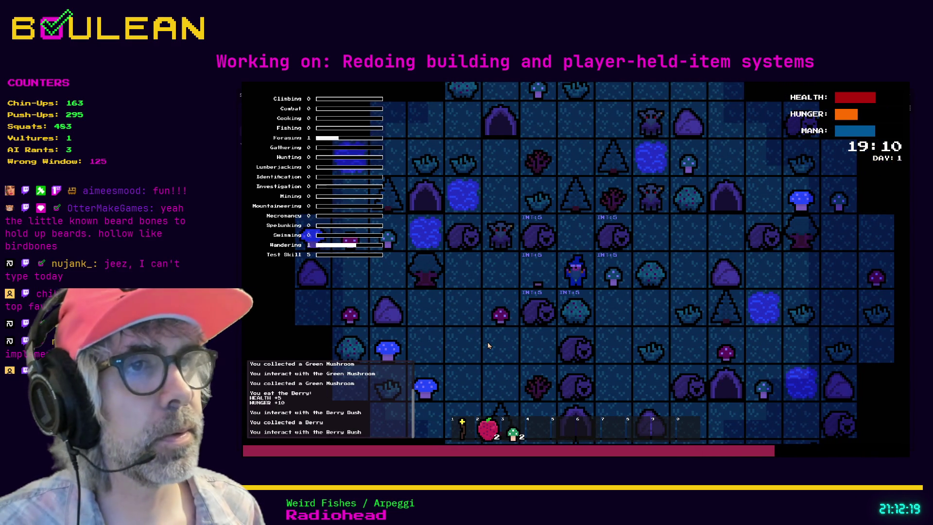
key("e")
- Eat the berries from the hotbar, checking the HEALTH +5 and HUNGER +10 log entries
key("2")
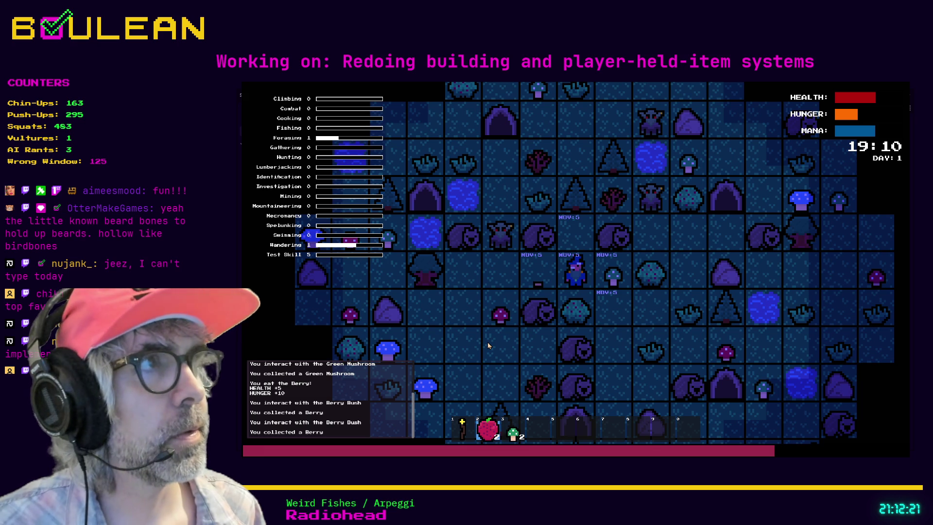
key("e")
key("e")
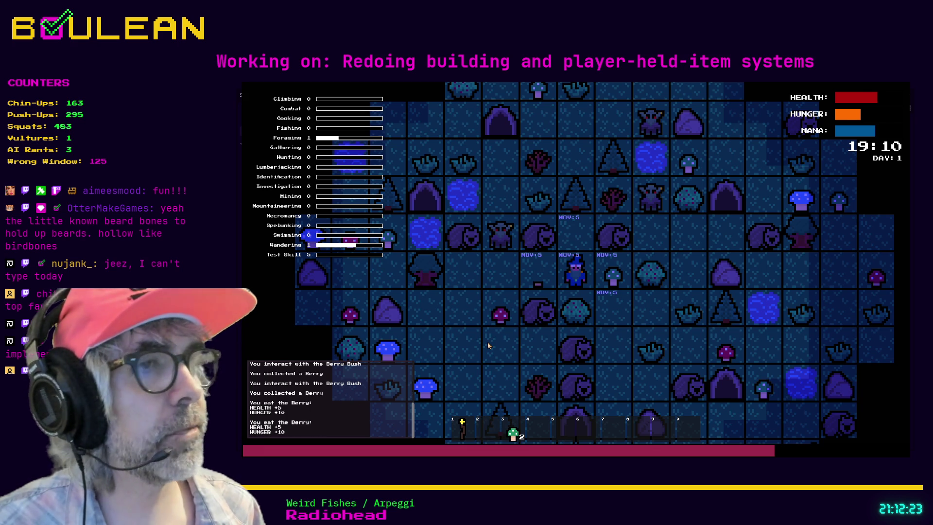
- Harvest the Berry Bush repeatedly to stock up on berries
key("e")
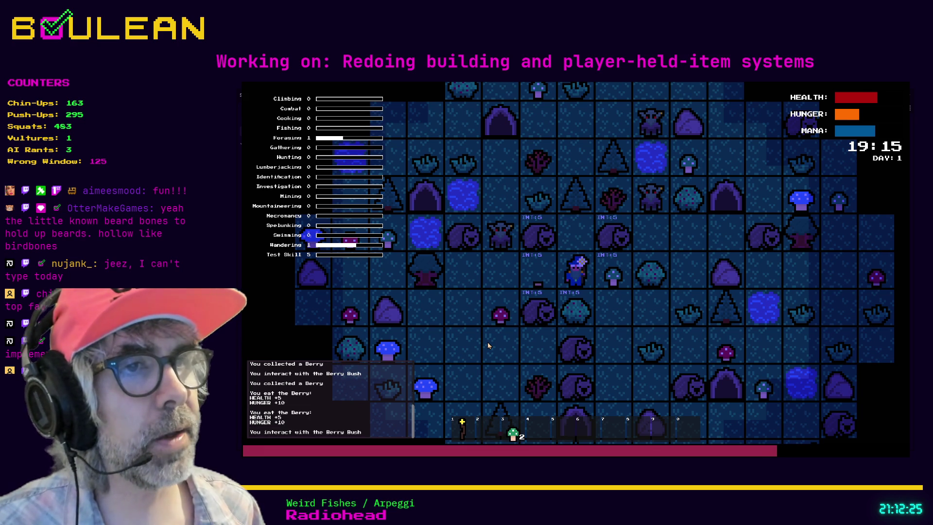
key("e")
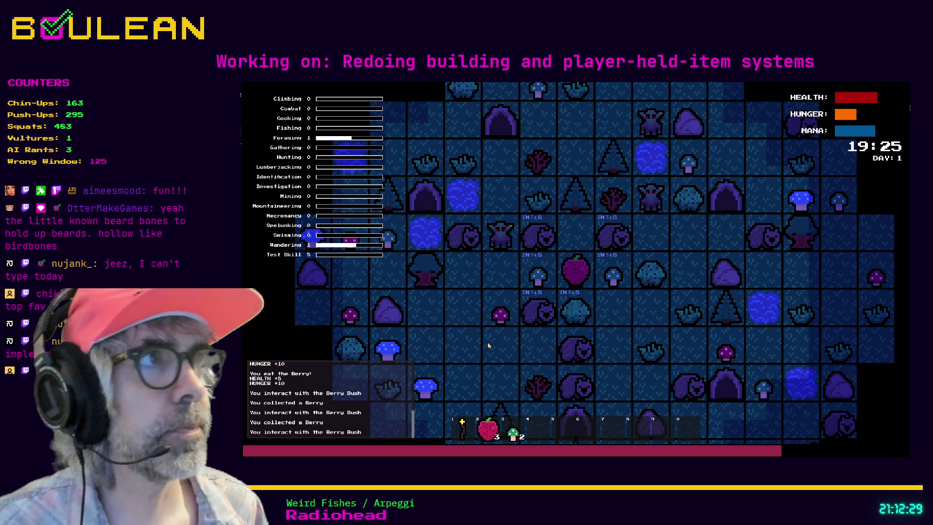
key("e")
key("e")
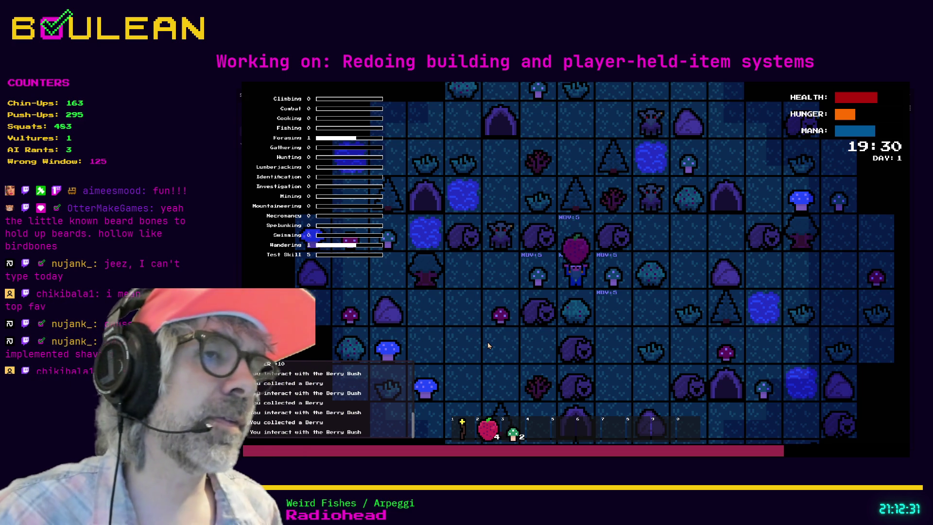
key("d")
key("e")
key("e")
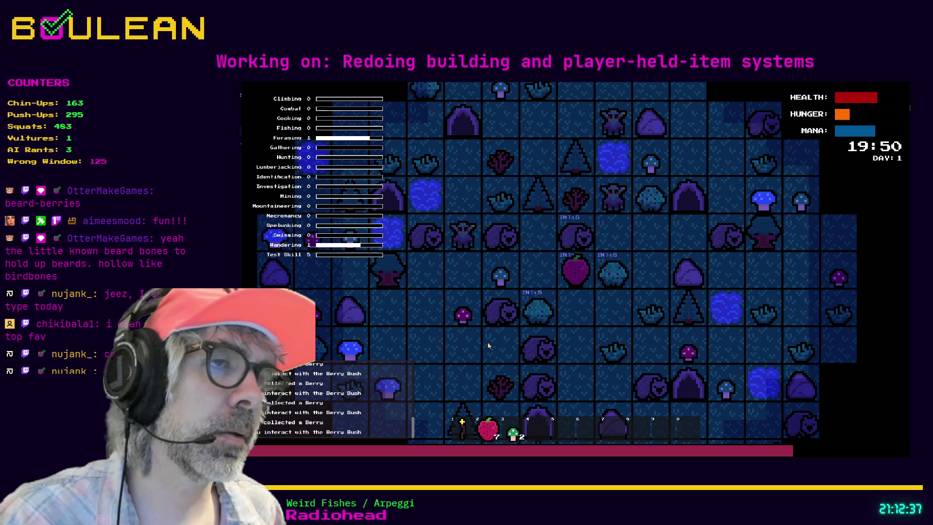
key("e")
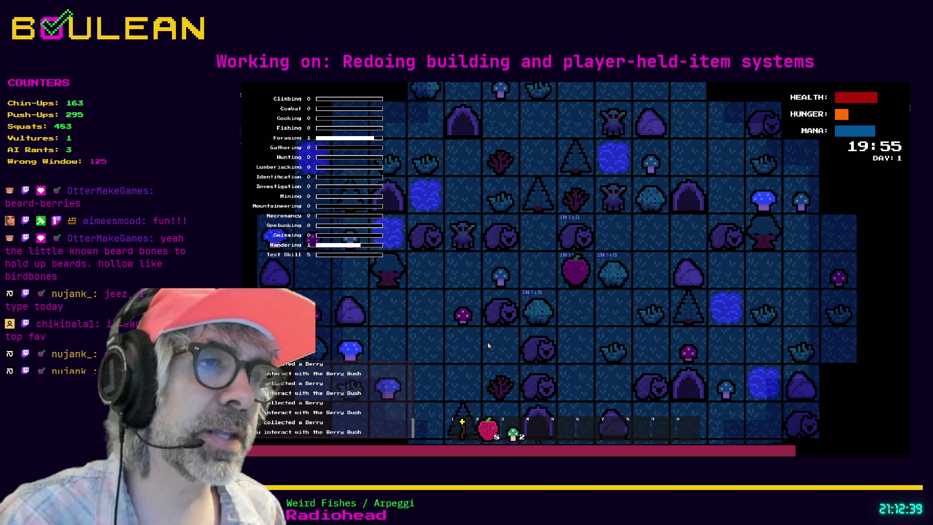
key("e")
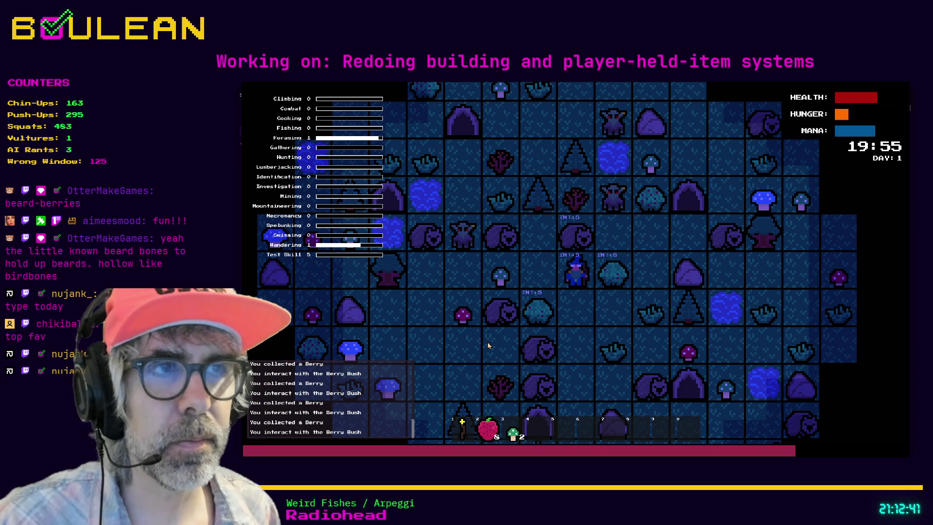
key("e")
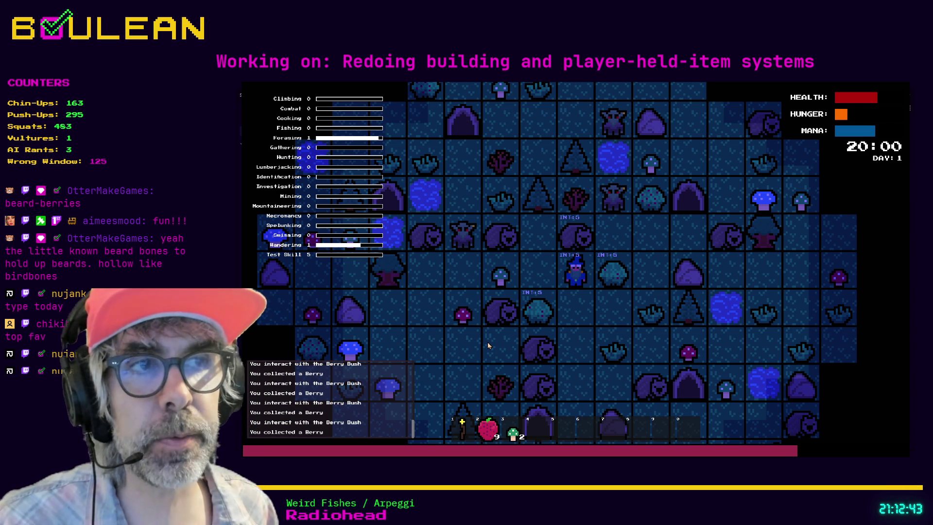
key("e")
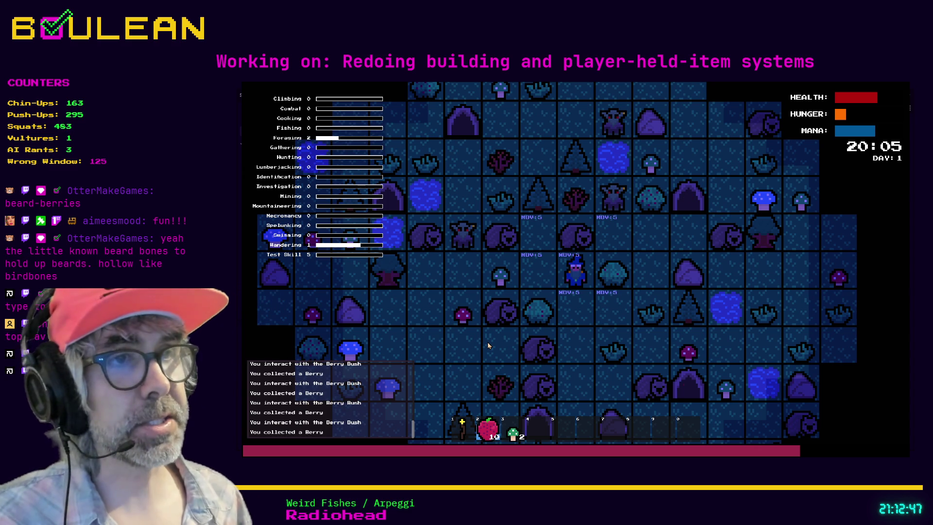
- Eat the stocked berries to confirm their effects, then harvest and collect another berry
key("e")
key("e")
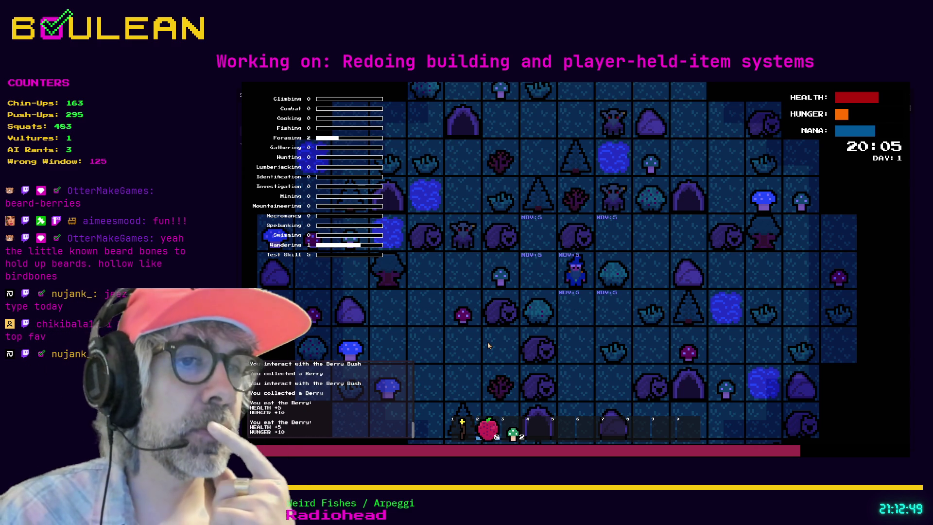
key("e")
key("e")
key("e")
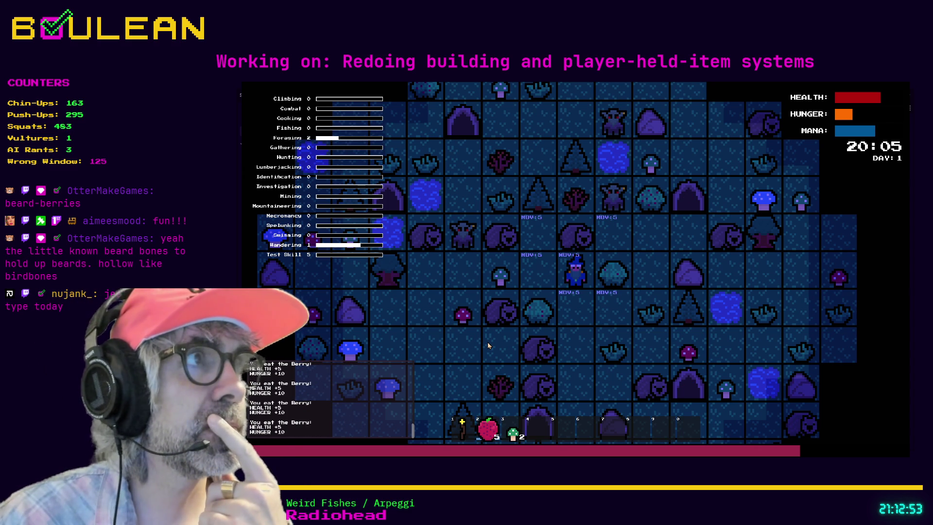
key("e")
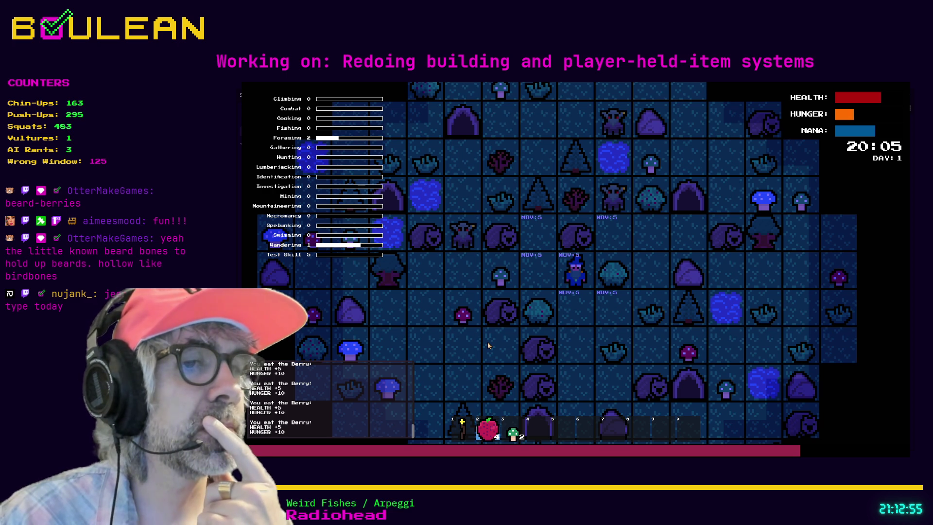
key("e")
key("e")
key("e")
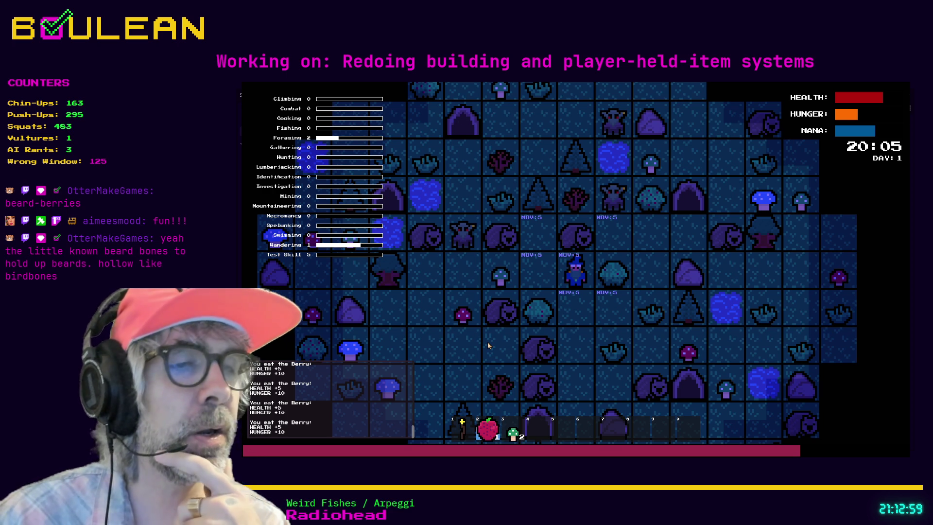
key("e")
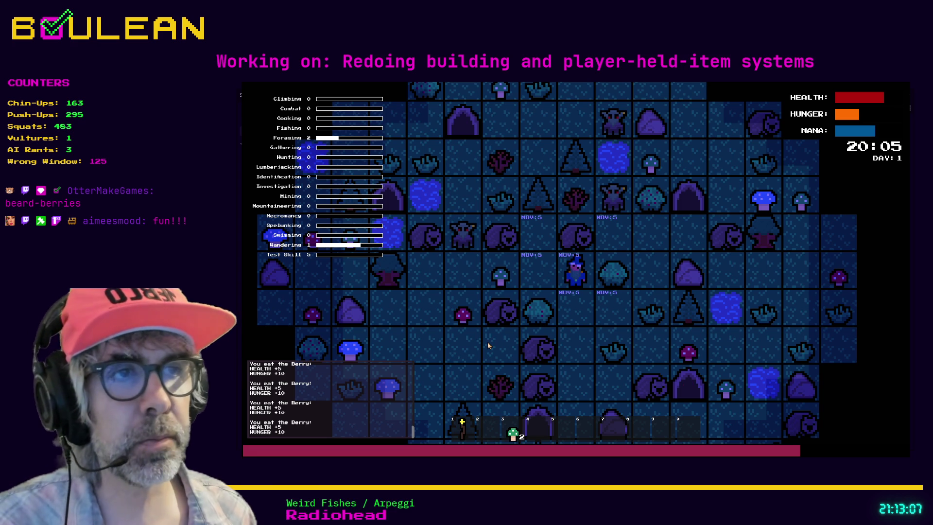
key("space")
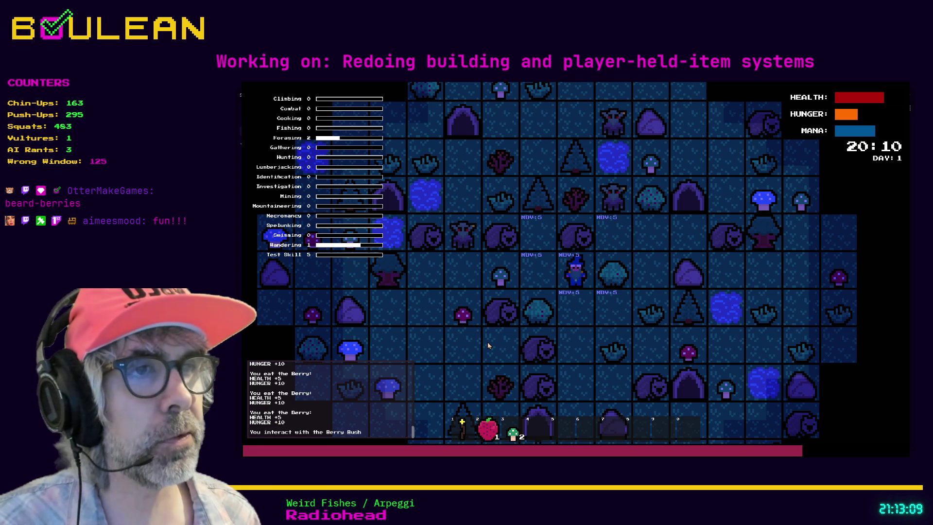
key("space")
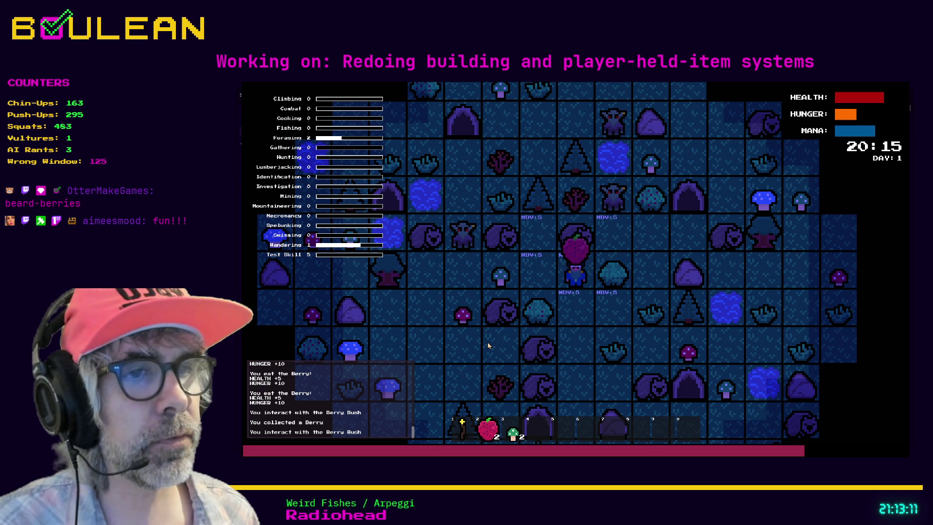
- Harvest two more berries from the bush and eat both
key("s")
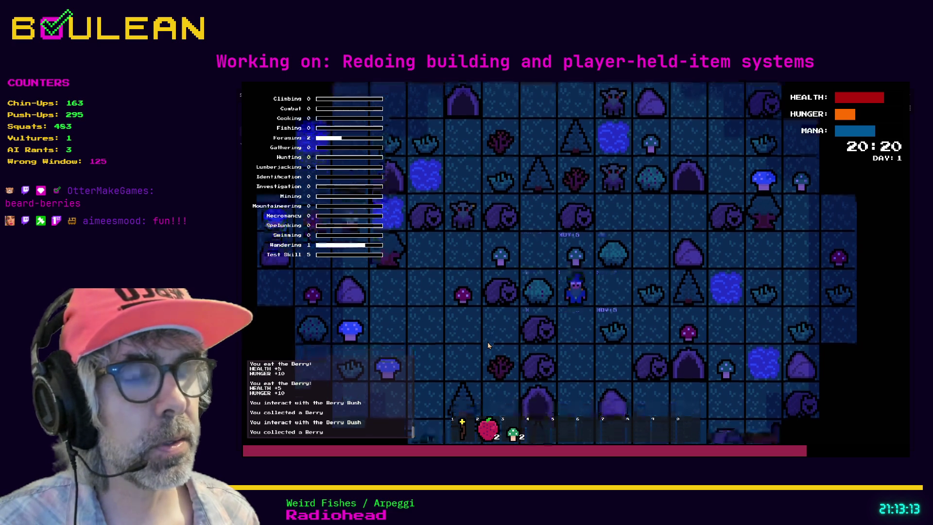
key("space")
key("space")
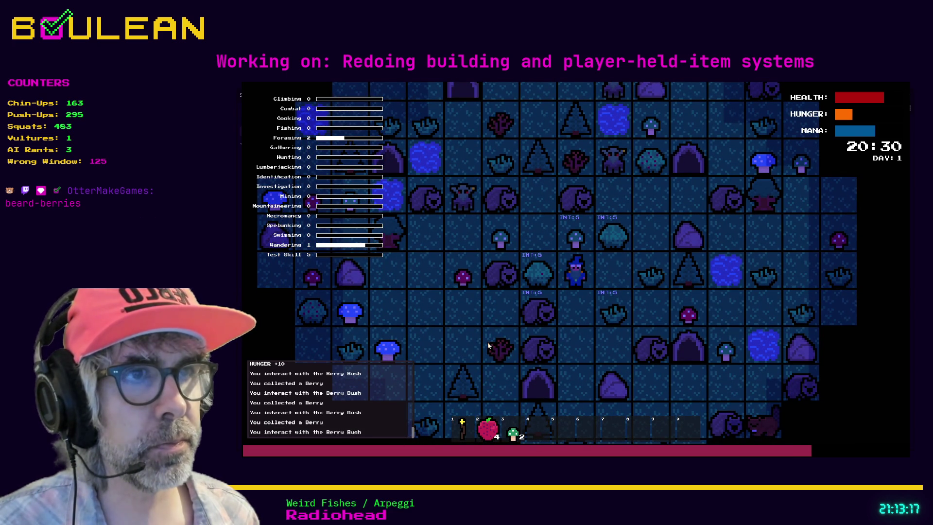
key("space")
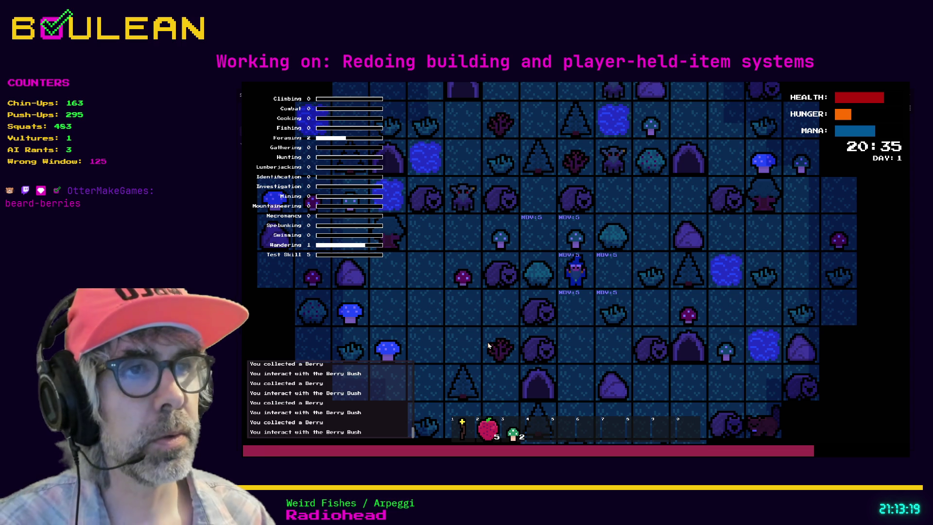
key("e")
key("e")
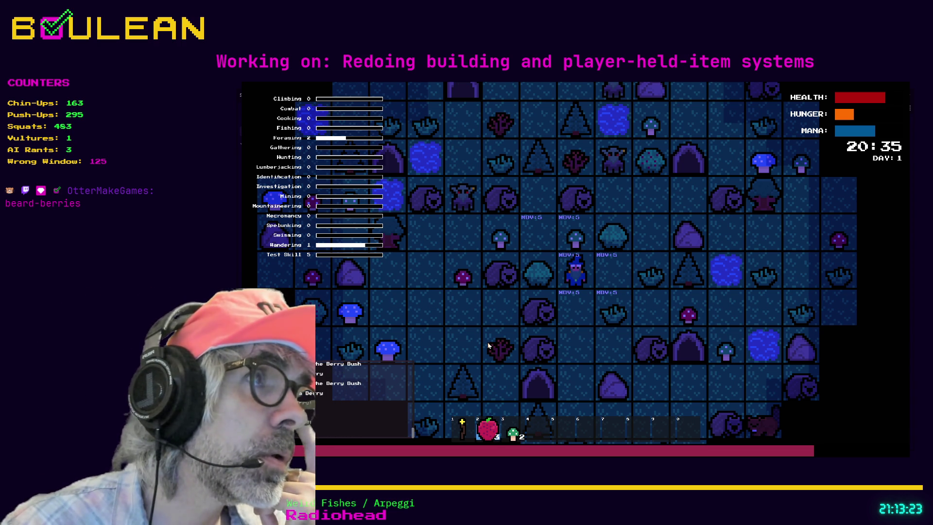
key("e")
key("e")
key("e")
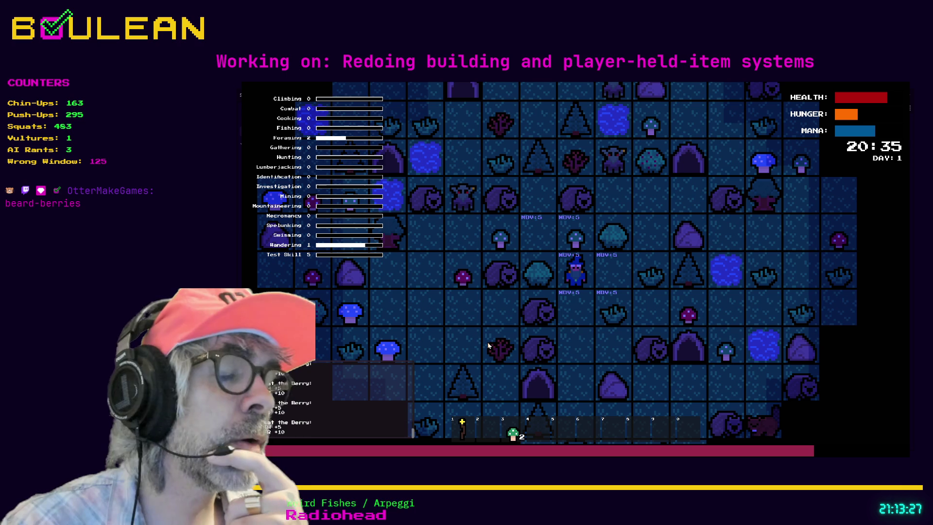
- Walk the wizard down and right, then up to the Grass Tuft and harvest it
key("s")
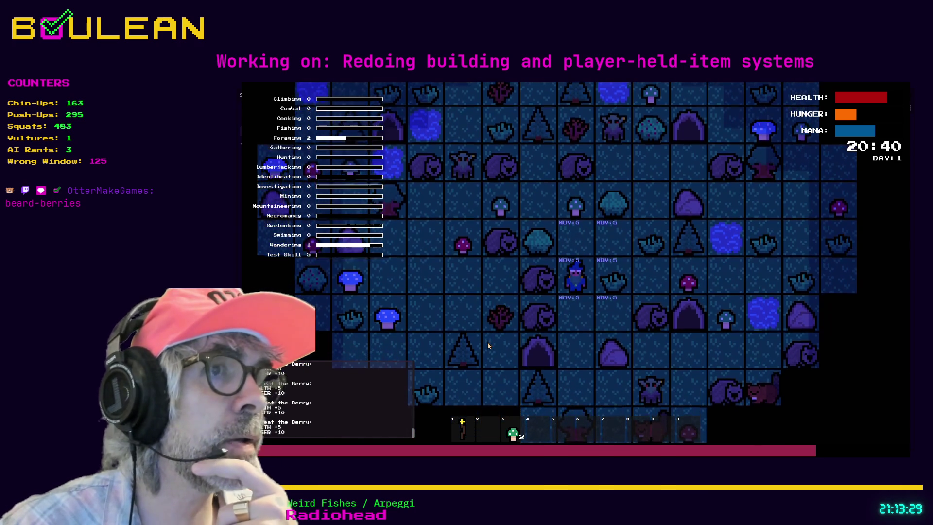
key("s")
key("d")
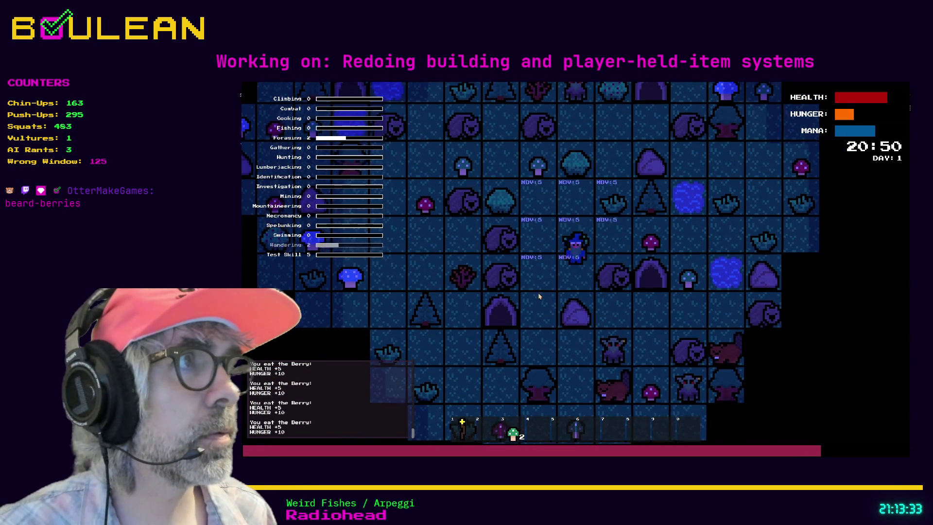
key("w")
key("d")
key("e")
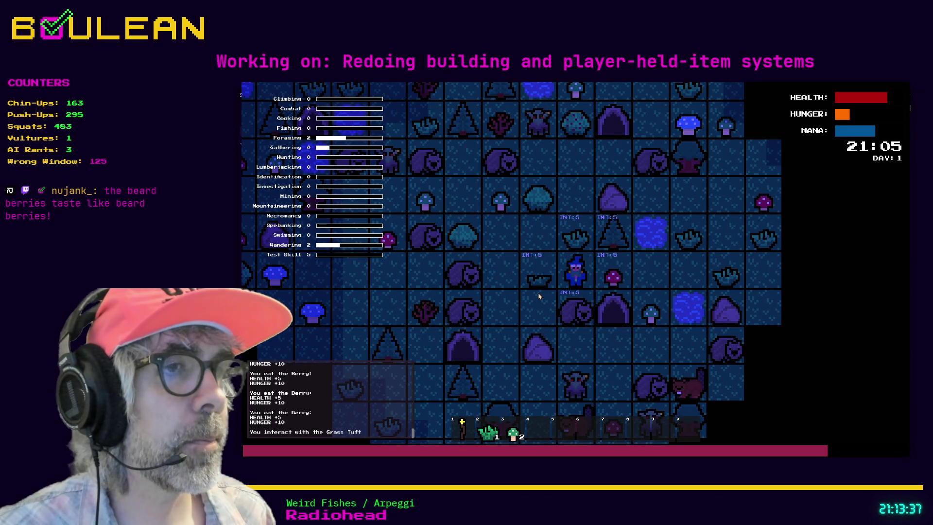
- Collect the red mushroom beside the wizard and zoom the game view in
key("d")
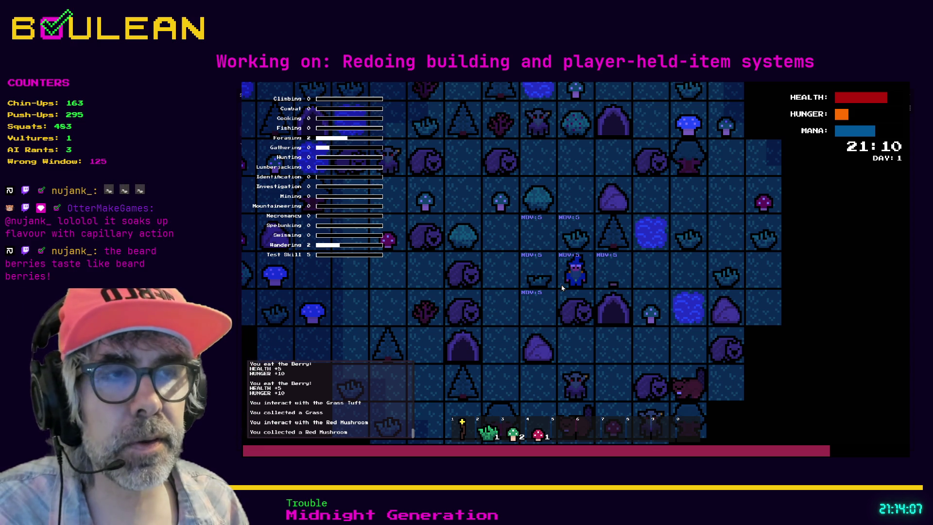
scroll(560, 287, "up", 3)
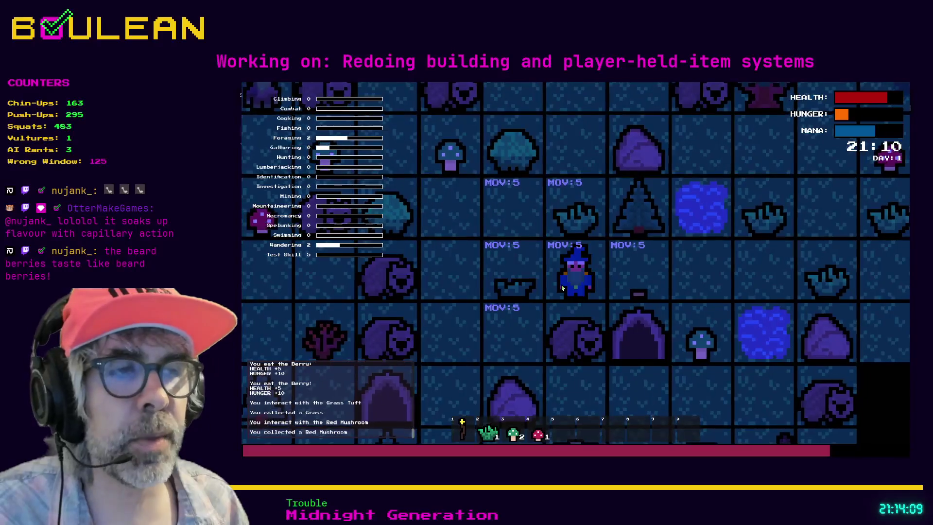
- Adjust the zoom and walk the wizard four tiles right across the map, reaching 21:35
scroll(562, 288, "down", 1)
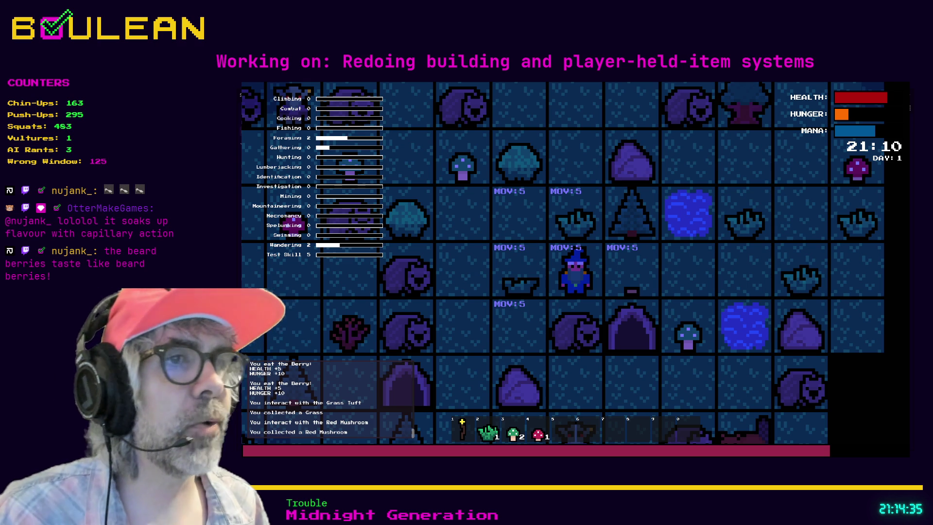
scroll(575, 272, "up", 5)
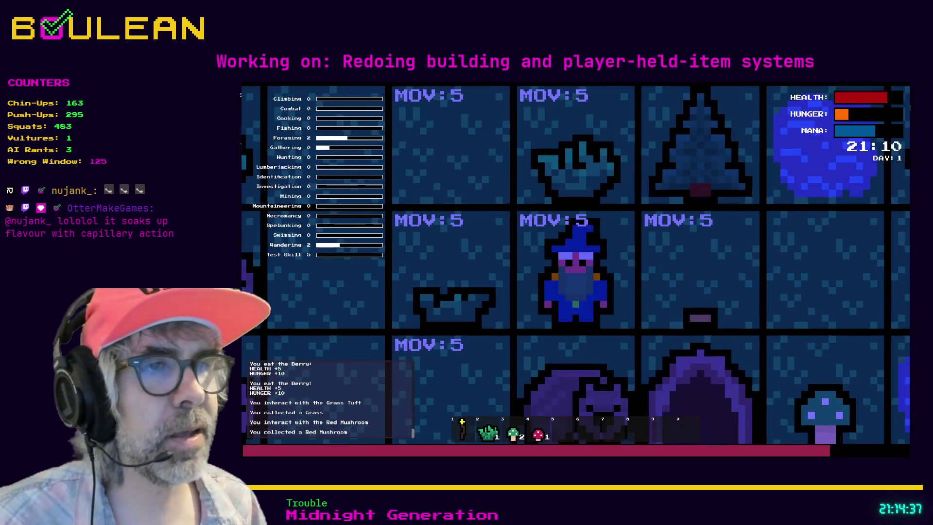
left_click(642, 288)
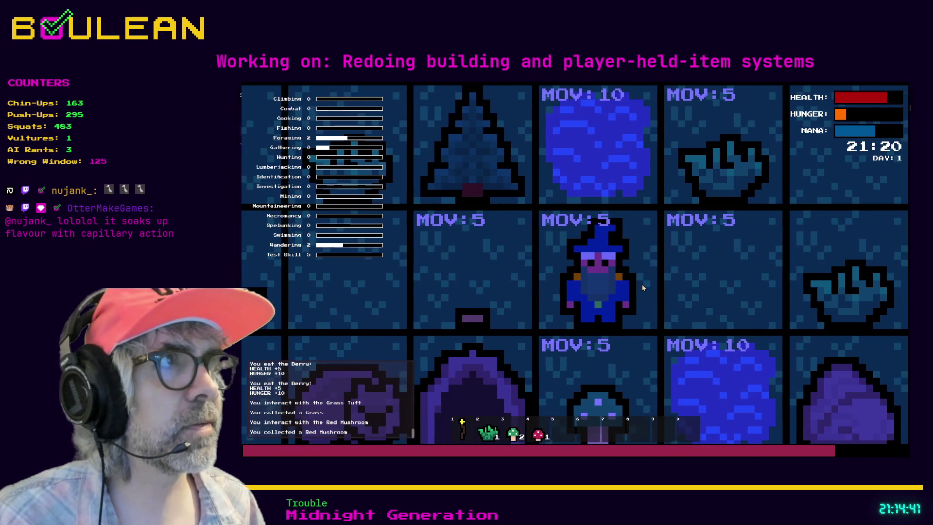
left_click(642, 287)
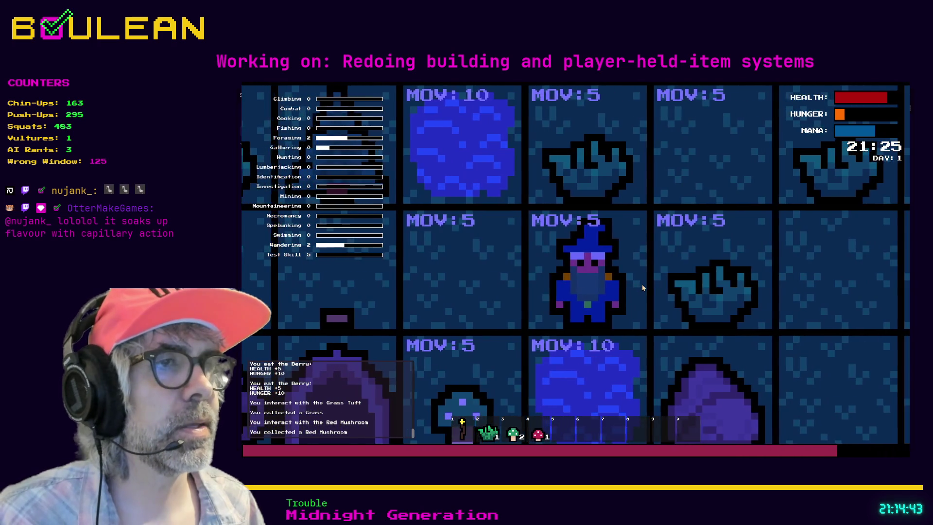
left_click(642, 287)
left_click(642, 287)
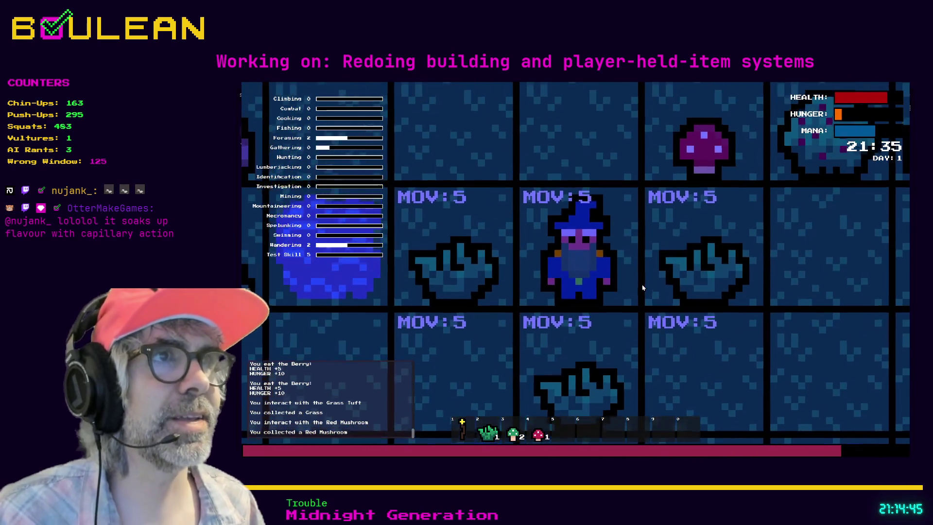
- Ready the red mushroom from hotbar slot 4 and step the wizard around until 22:00 nightfall
key("w")
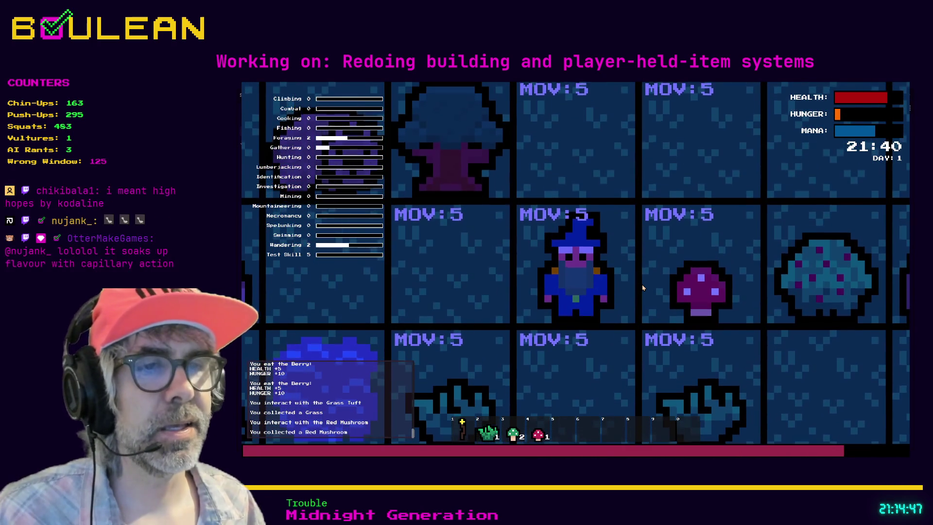
key("4")
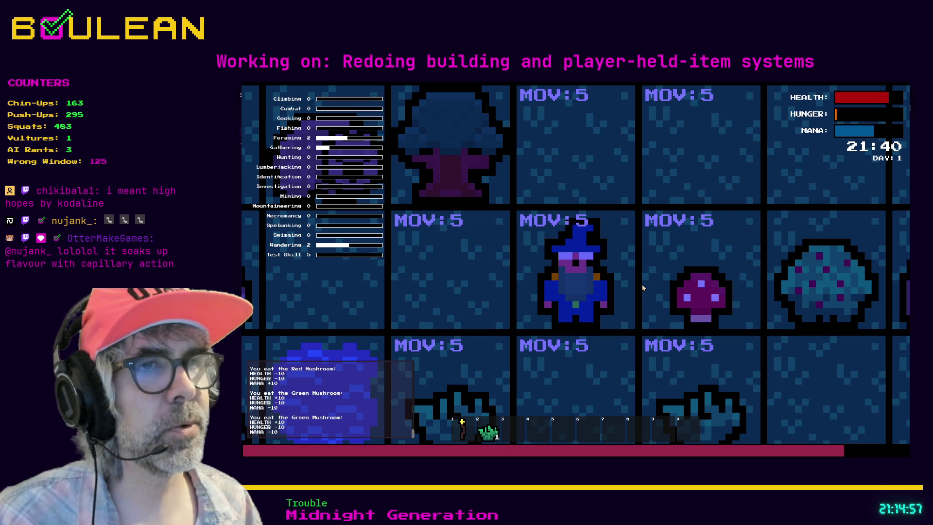
key("a")
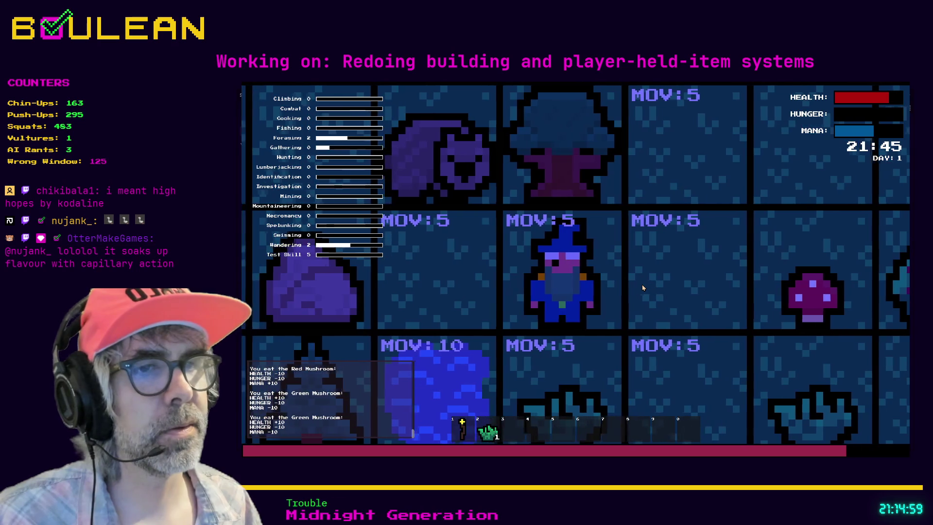
key("d")
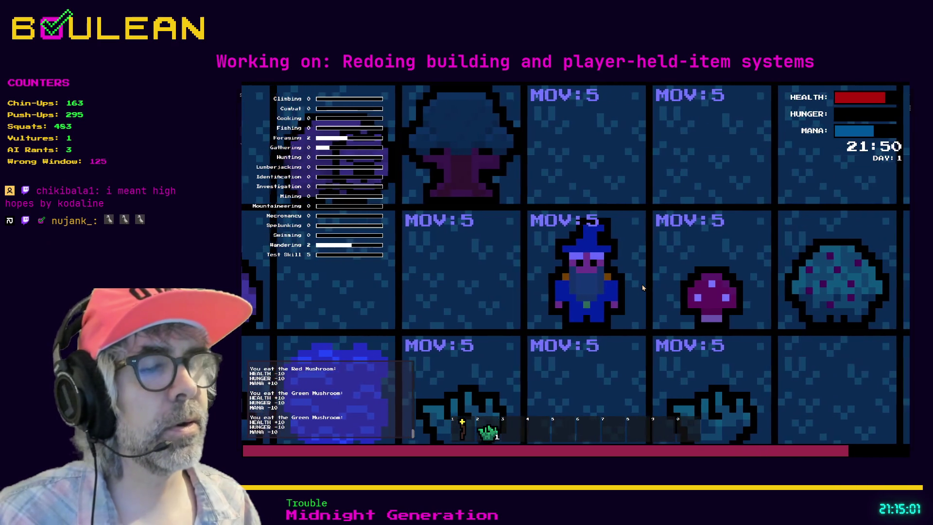
key("s")
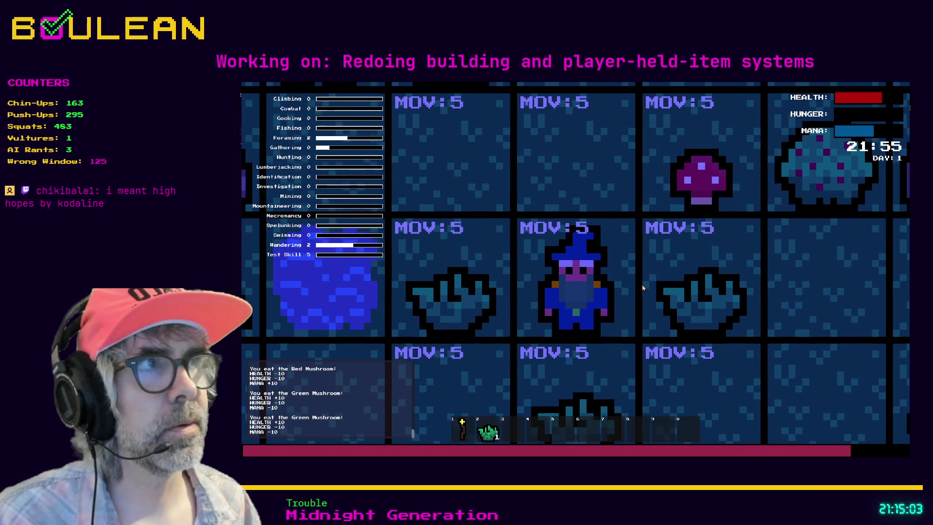
key("d")
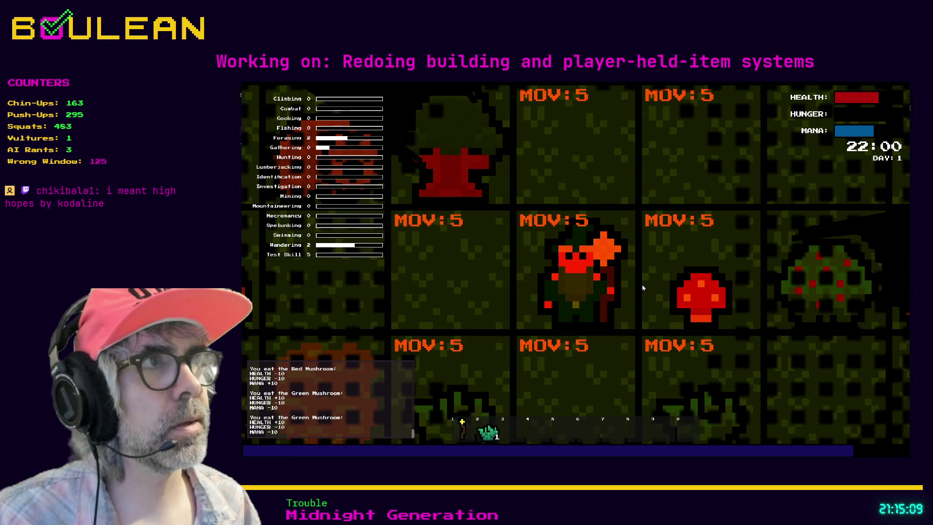
- Roam the wizard tile by tile through the night forest until 22:55, health nearly drained
key("w")
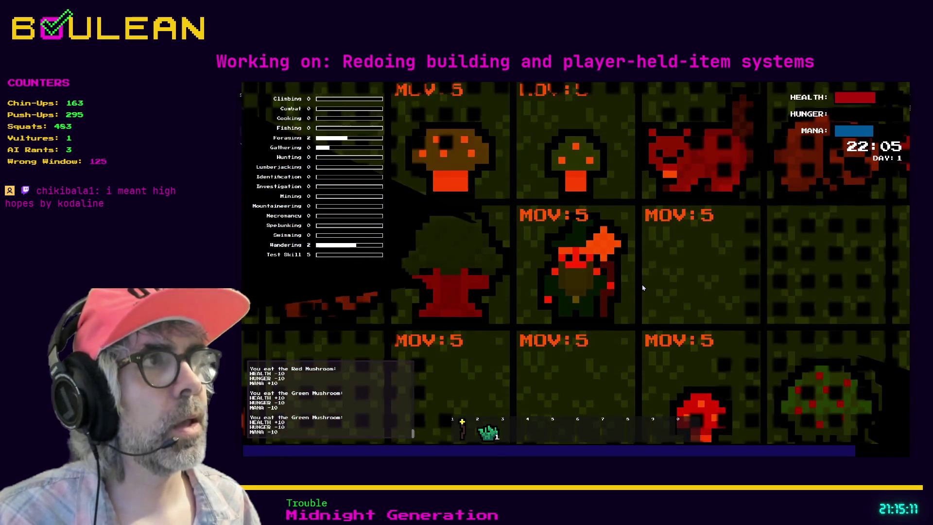
key("s")
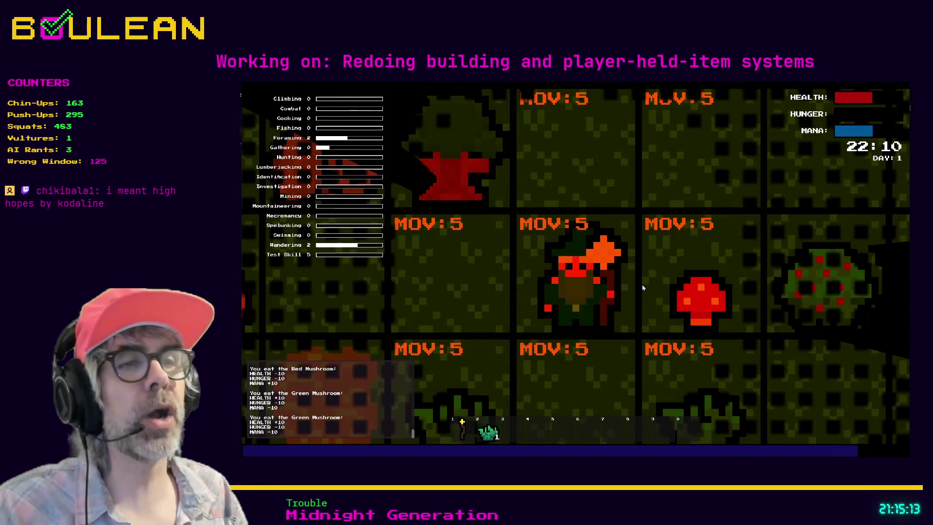
key("a")
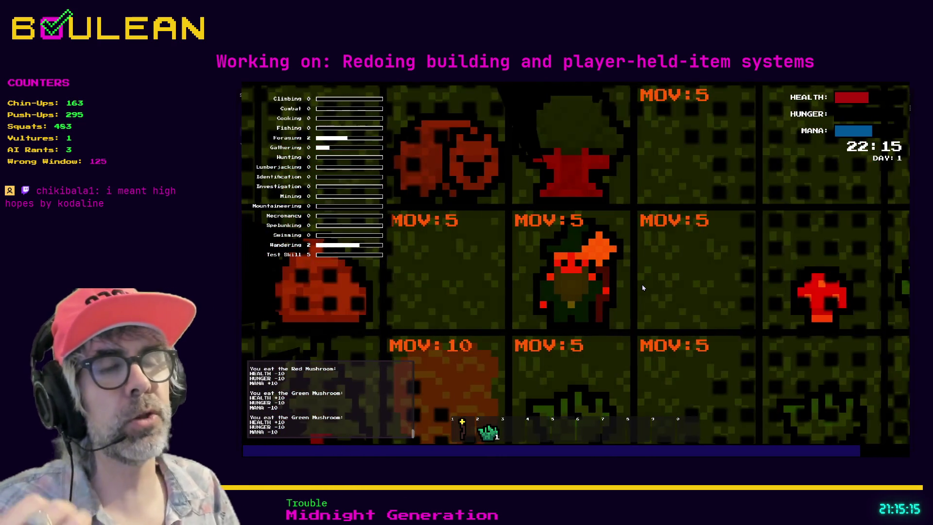
key("d")
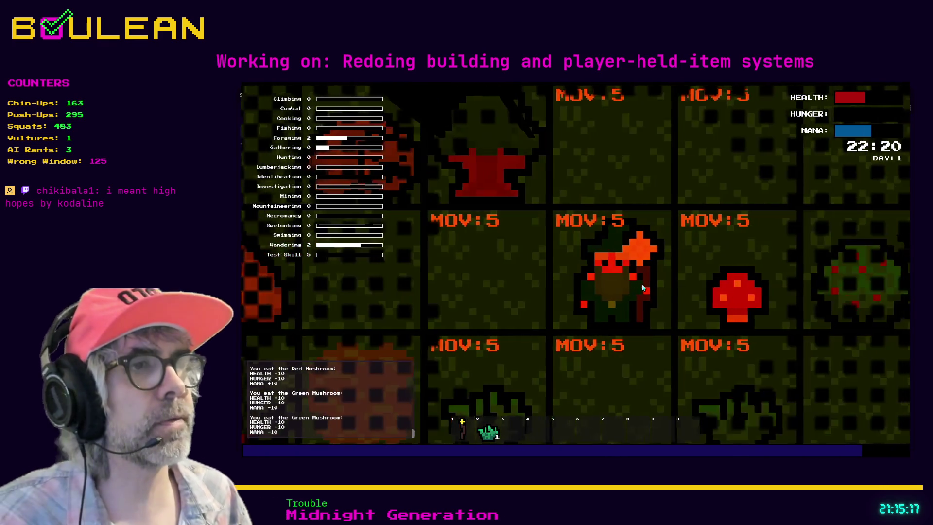
key("s")
key("s")
key("d")
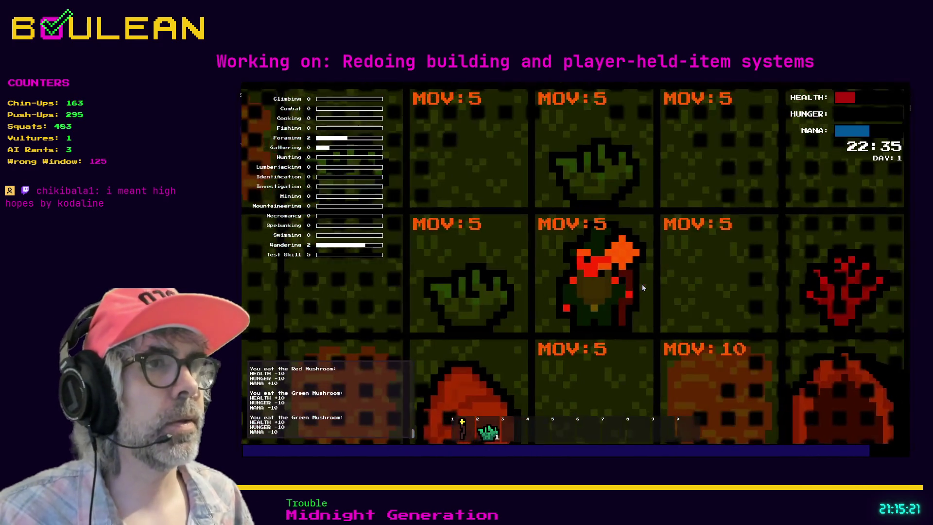
key("d")
key("w")
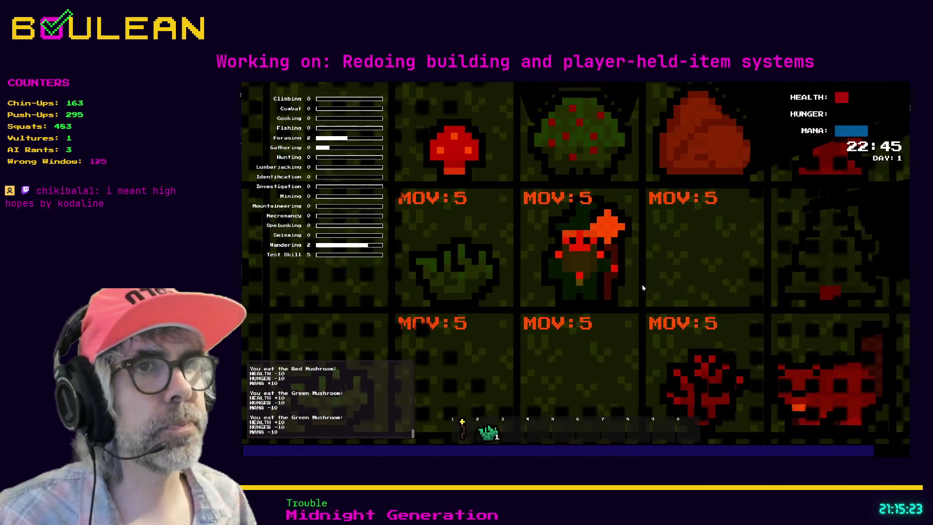
key("a")
key("a")
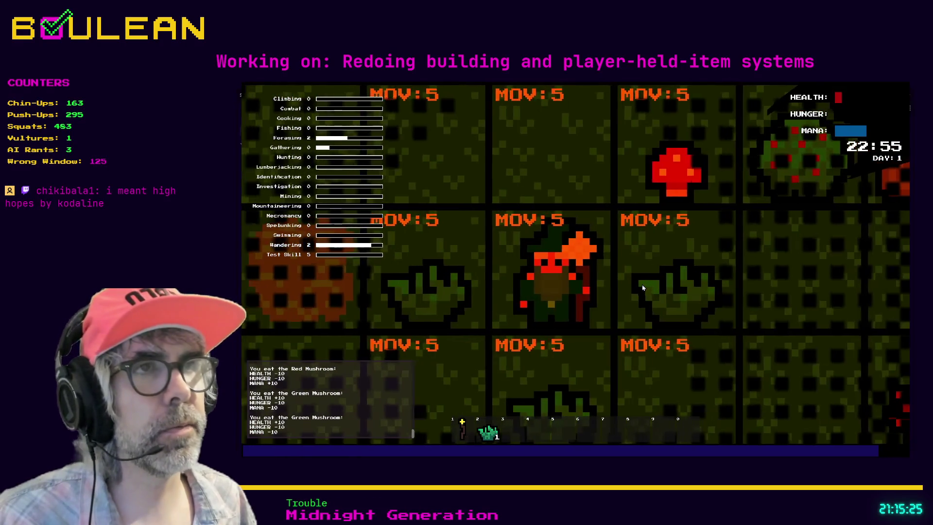
key("w")
key("w")
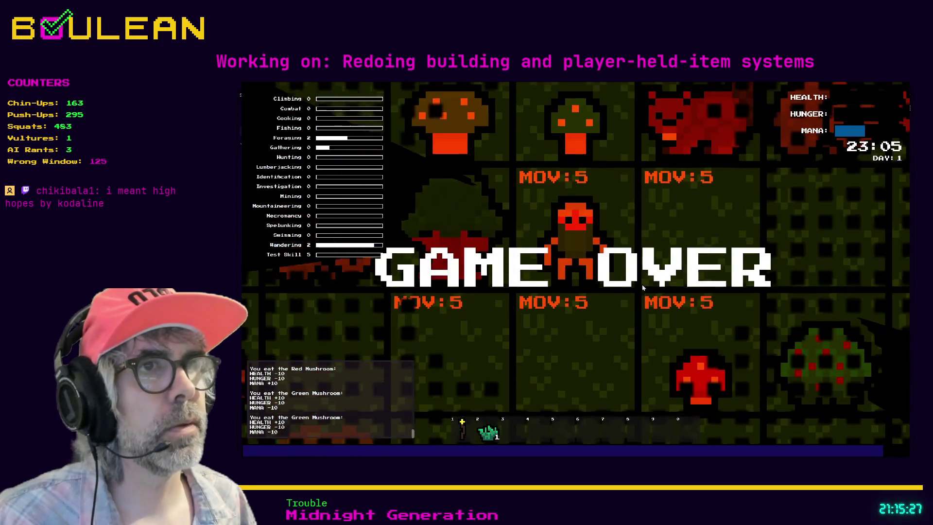
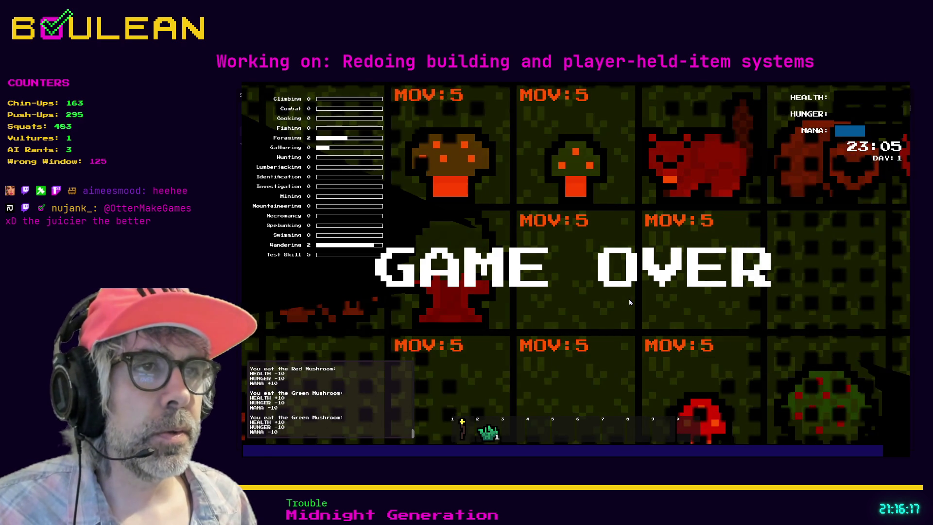
- Stop the running game and delete the two header comment lines from food_item_res.gd
key("F8")
left_click(584, 263)
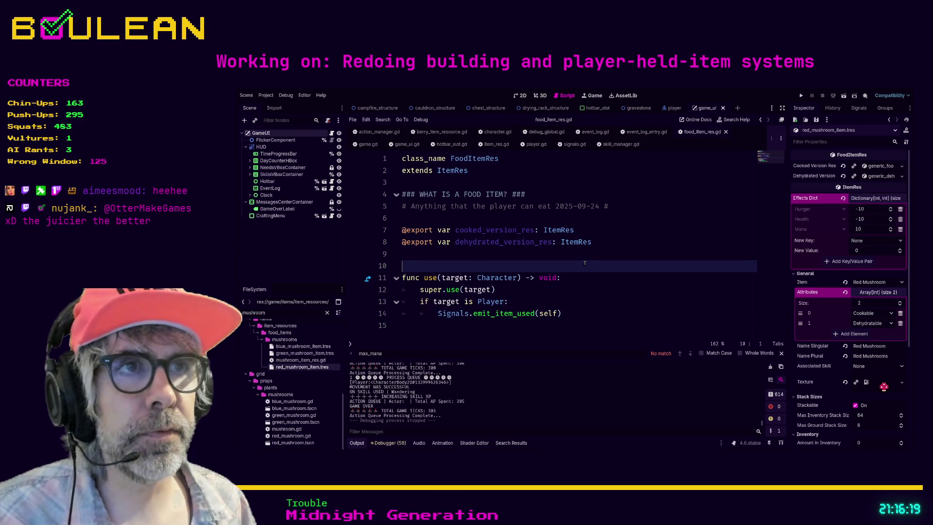
left_click(633, 206)
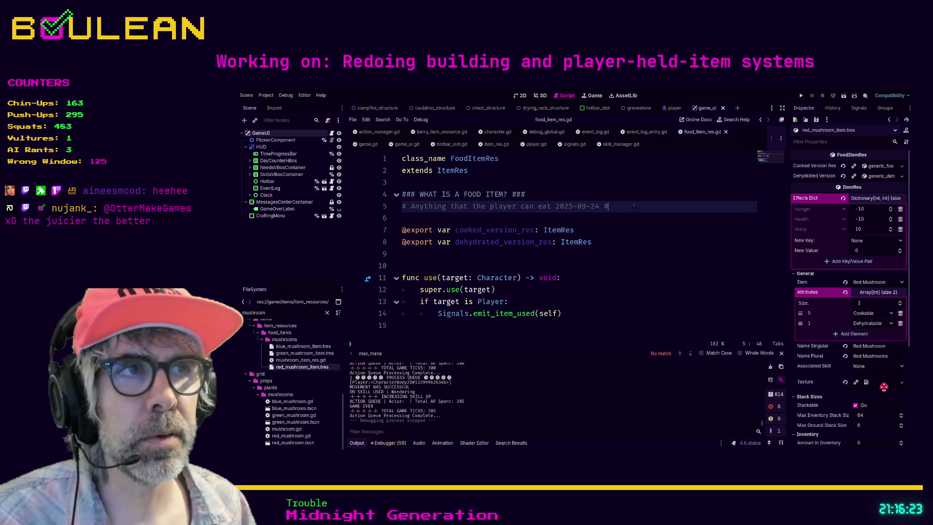
left_click_drag(633, 205, 406, 195)
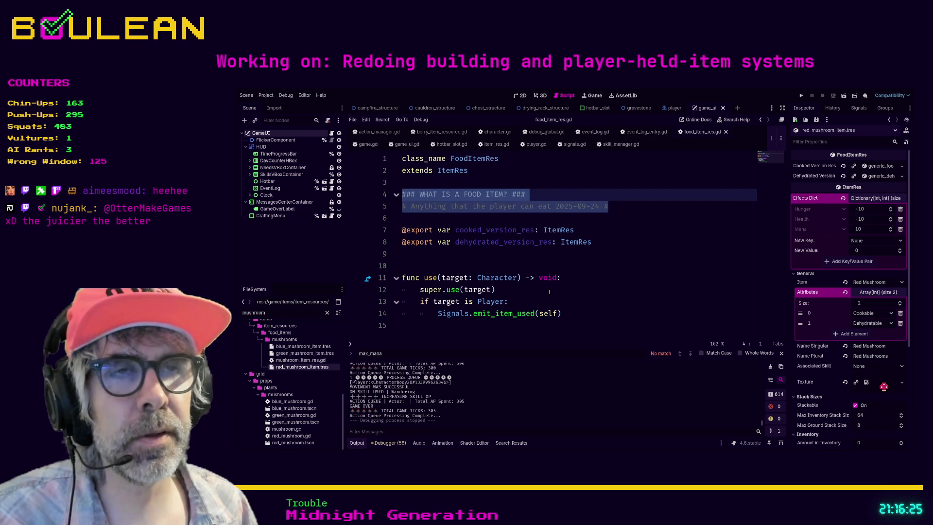
key("BackSpace")
key("Delete")
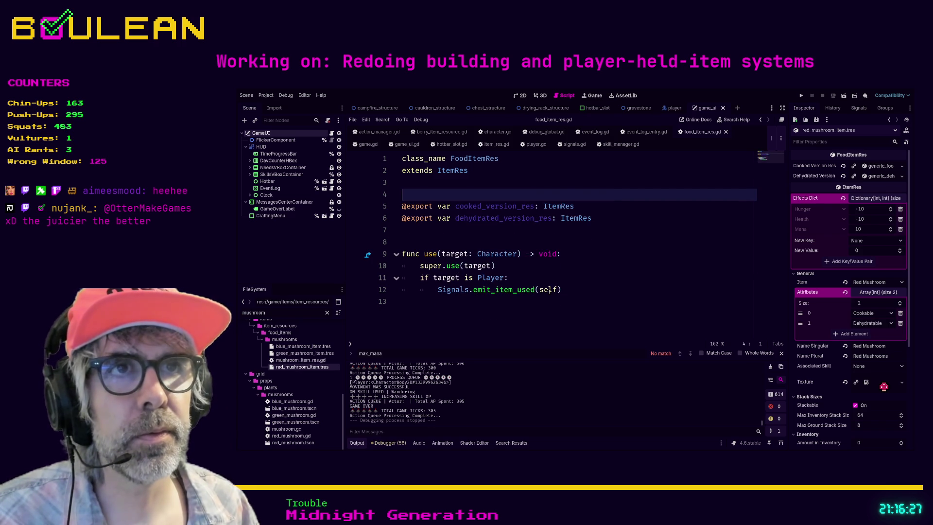
- Check the script's remaining lines, save food_item_res.gd and switch to player.gd
key("alt+Up")
key("Up")
key("Up")
key("Down")
key("Down")
key("Down")
key("Down")
key("Down")
key("Down")
key("Down")
key("Up")
key("Up")
key("Up")
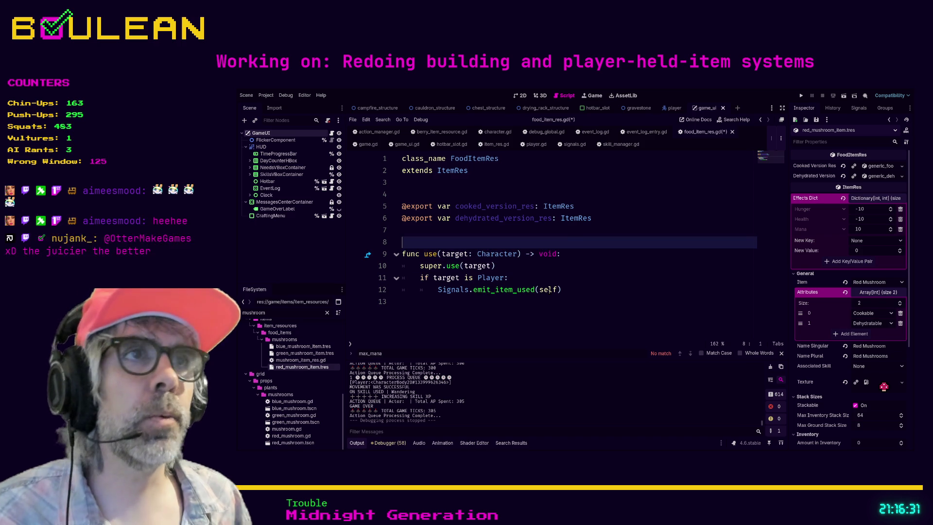
key("Down")
key("Down")
key("Down")
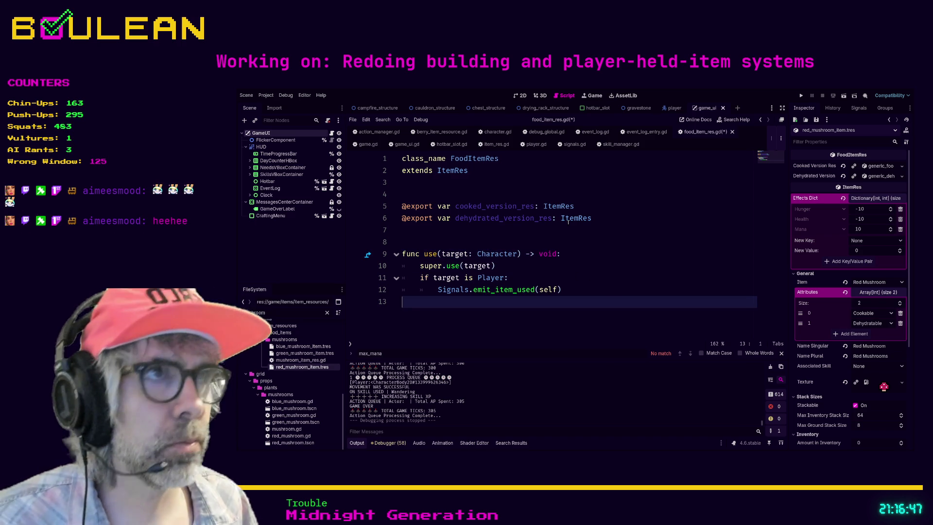
left_click(667, 219)
key("ctrl+s")
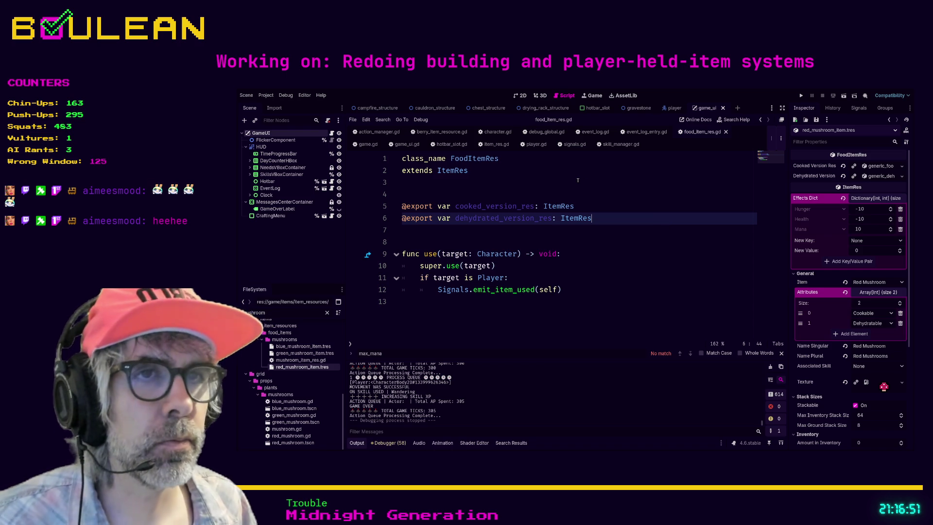
left_click(535, 145)
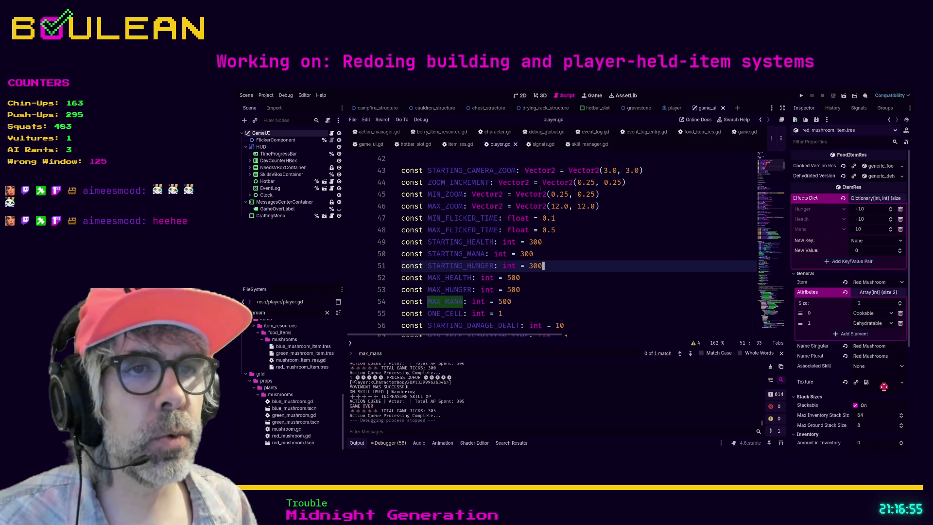
- Find adjust_hunger_value in player.gd and comment out the adjust_*_value functions with Ctrl+K
key("ctrl+f")
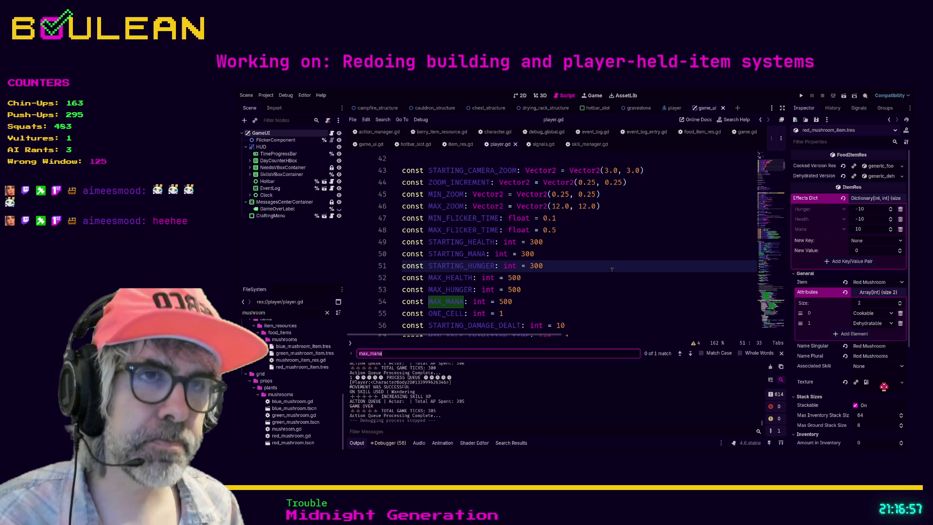
type("adjust")
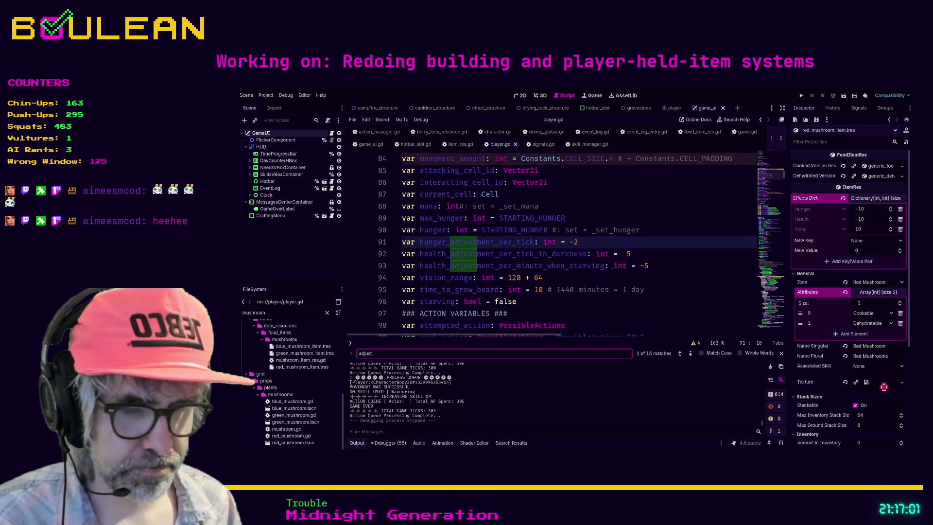
type("_hunger")
scroll(524, 241, "down", 2)
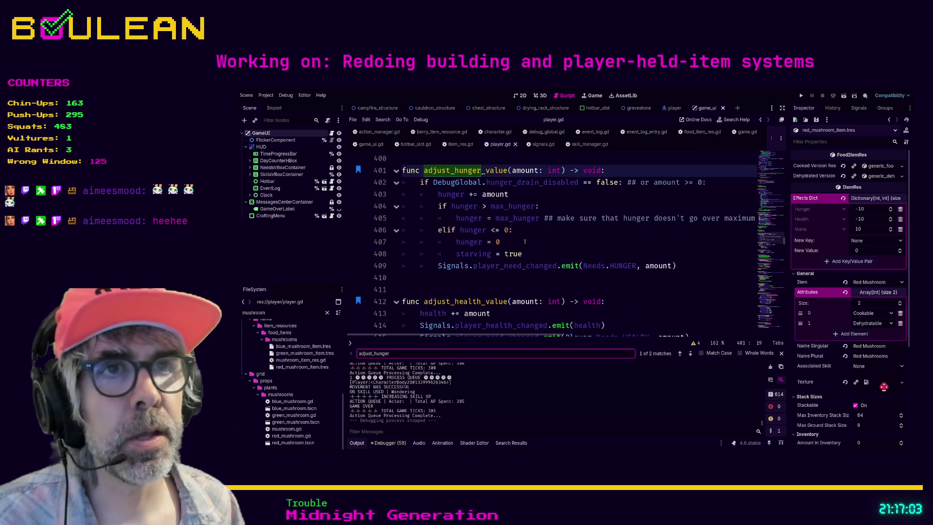
left_click(405, 170)
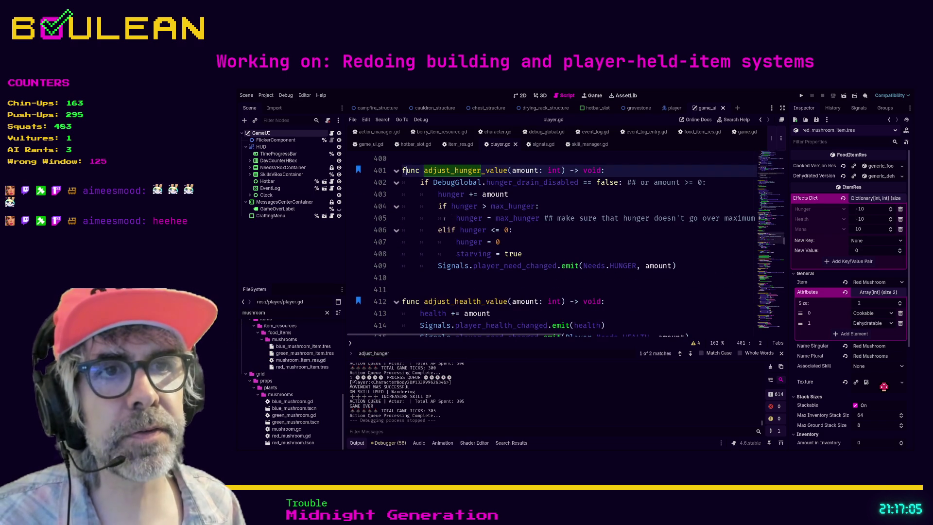
scroll(449, 217, "down", 5)
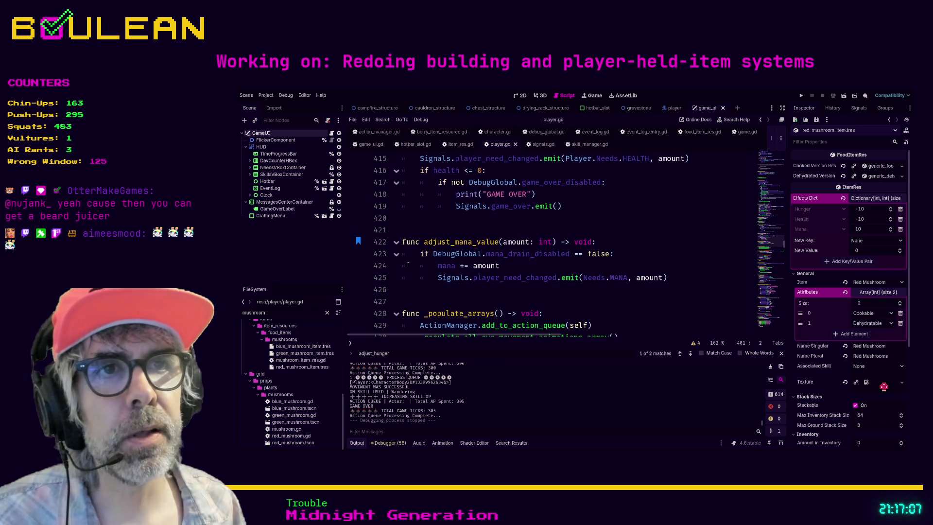
mouse_move(483, 293)
left_mouse_down()
mouse_move(398, 237)
mouse_move(399, 170)
left_mouse_up()
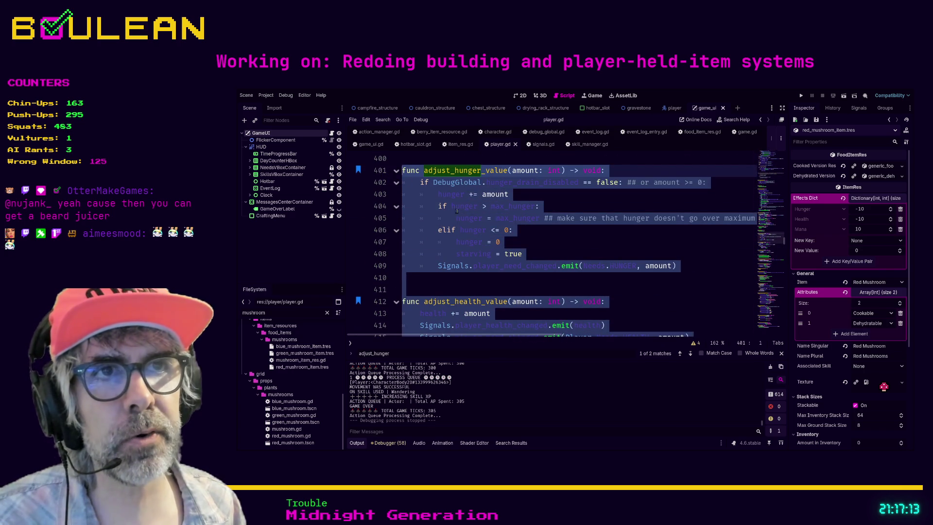
key("ctrl+k")
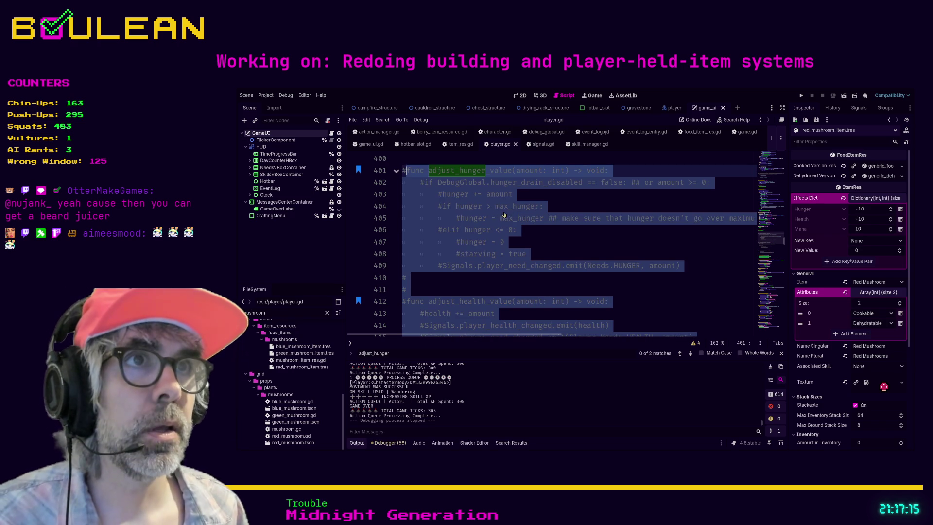
left_click(578, 243)
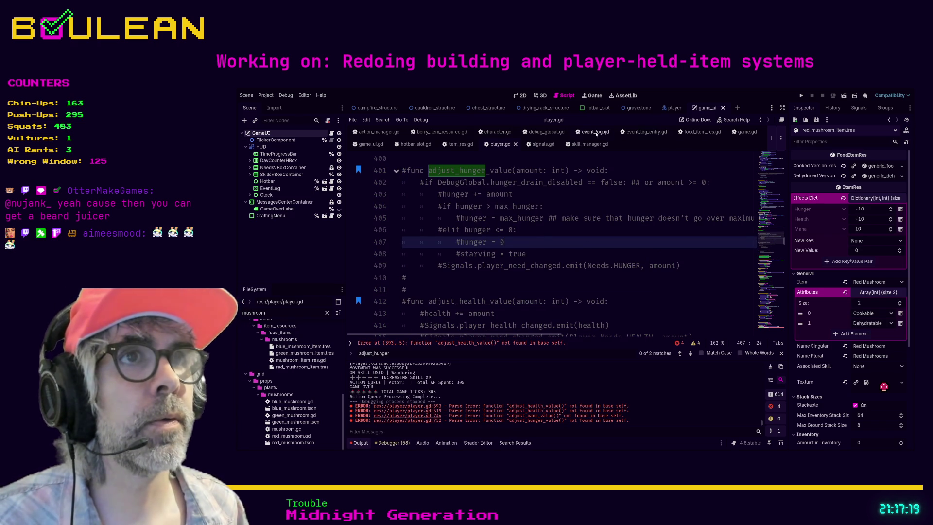
left_click(489, 134)
scroll(461, 219, "down", 15)
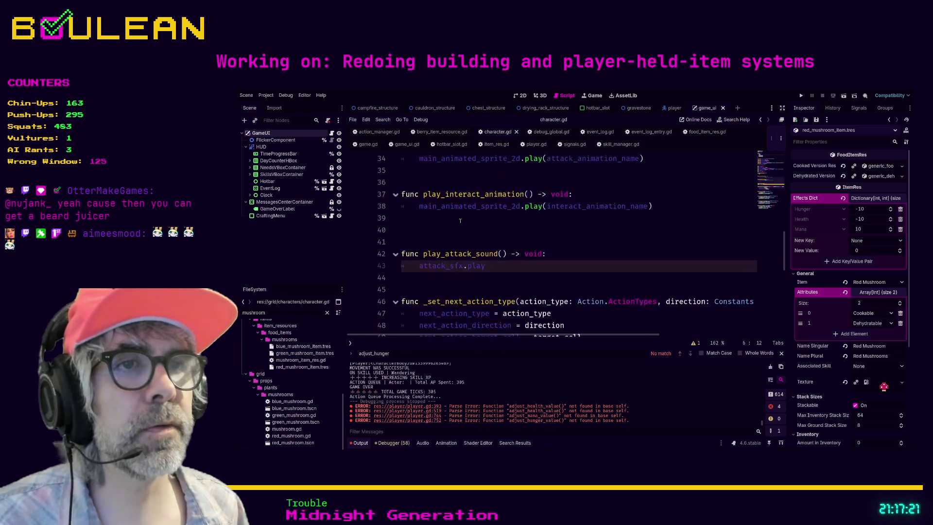
- Paste the adjust_*_value functions below take_next_action in character.gd and remove the extra blank line
scroll(460, 219, "up", 7)
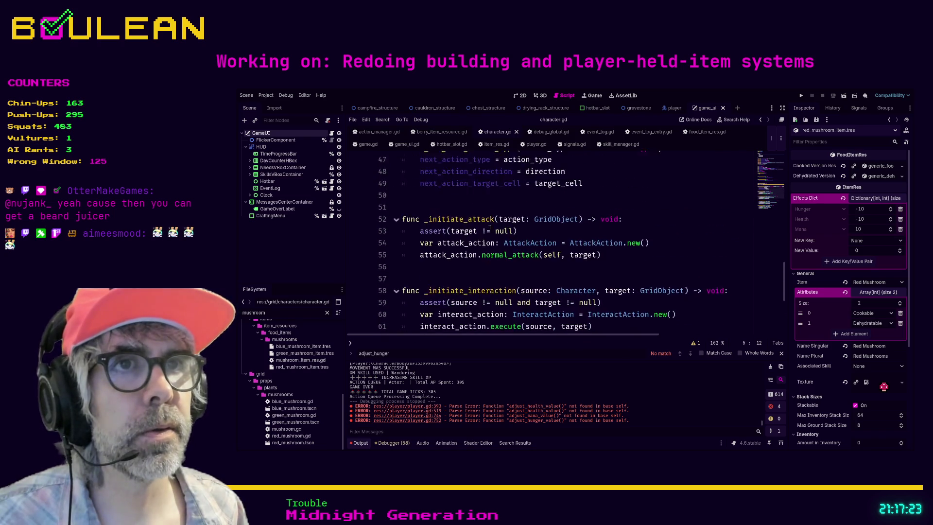
scroll(489, 228, "up", 1)
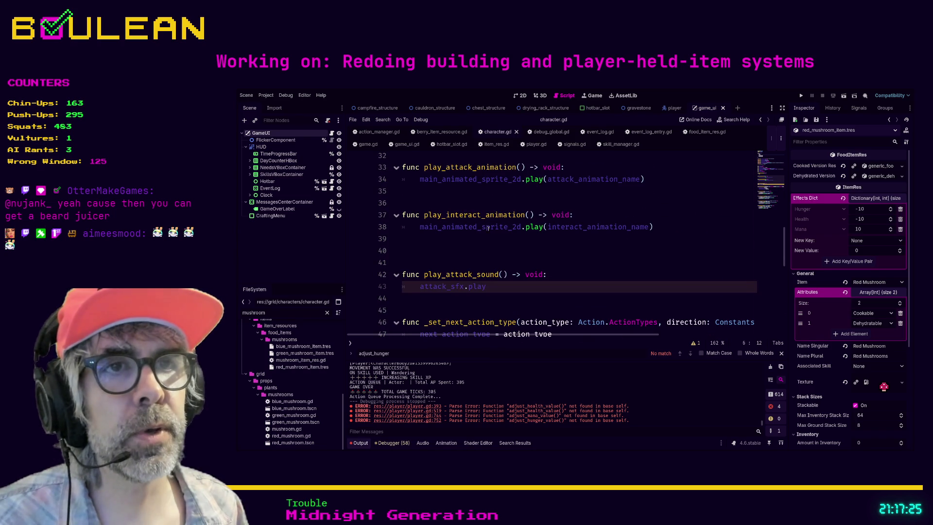
left_click(420, 296)
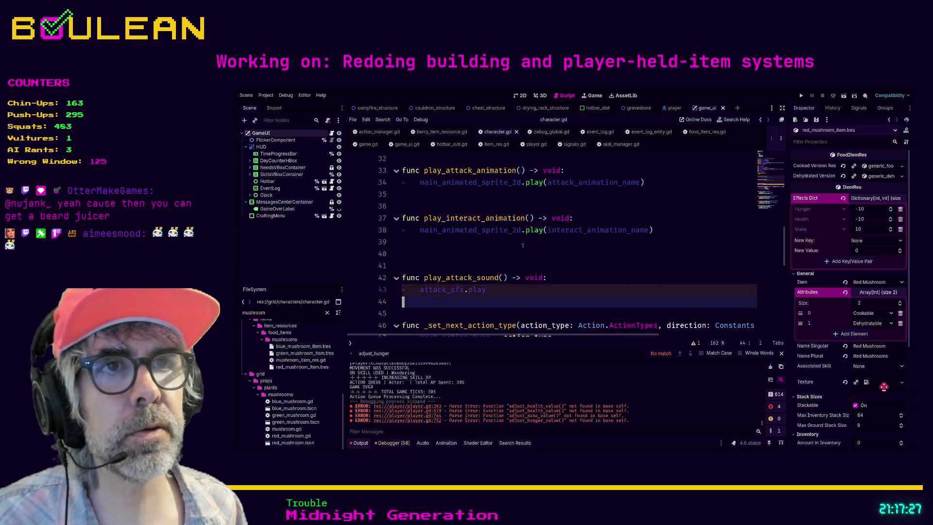
scroll(523, 245, "up", 6)
scroll(523, 245, "up", 1)
scroll(448, 258, "down", 3)
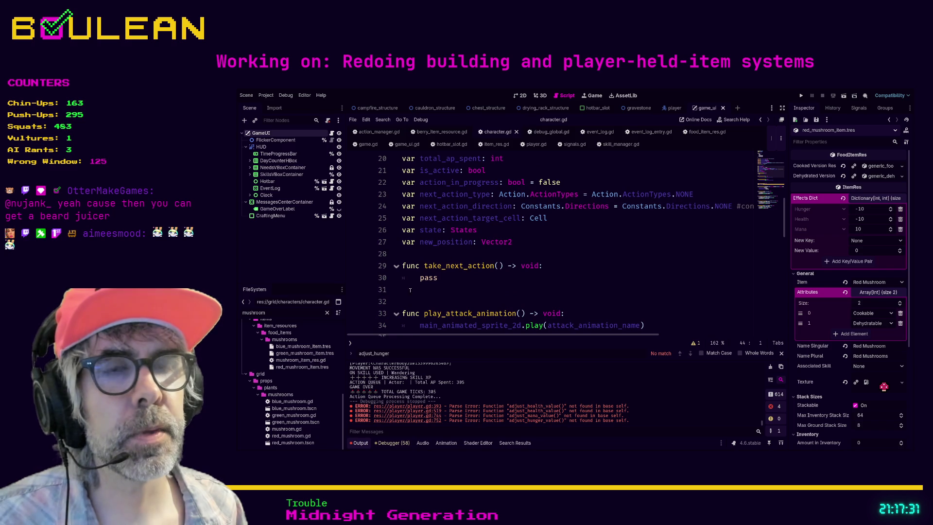
left_click(411, 290)
key("Down")
key("Down")
key("Down")
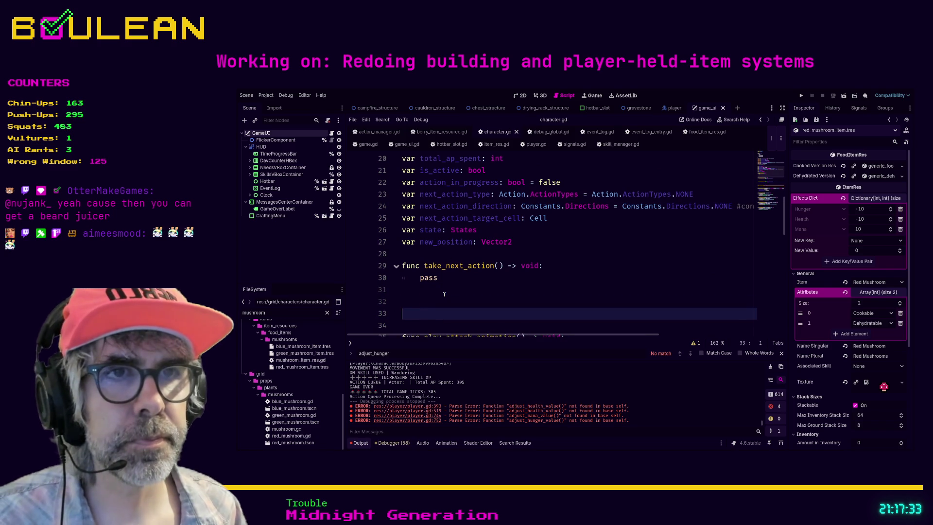
key("Return")
scroll(452, 298, "down", 1)
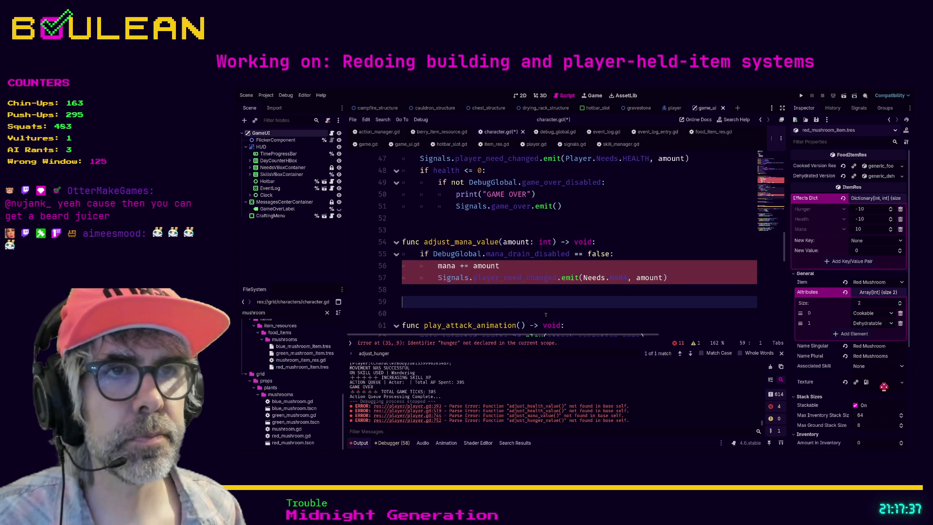
key("BackSpace")
key("Down")
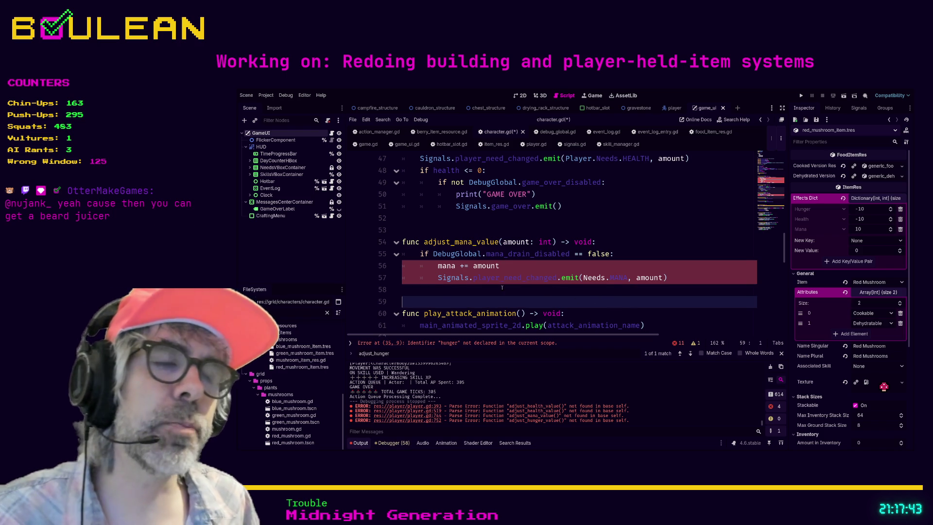
- Select the pasted adjust_mana_value function in character.gd
left_click(458, 288)
mouse_move(458, 288)
left_mouse_down()
mouse_move(428, 277)
mouse_move(392, 240)
left_mouse_up()
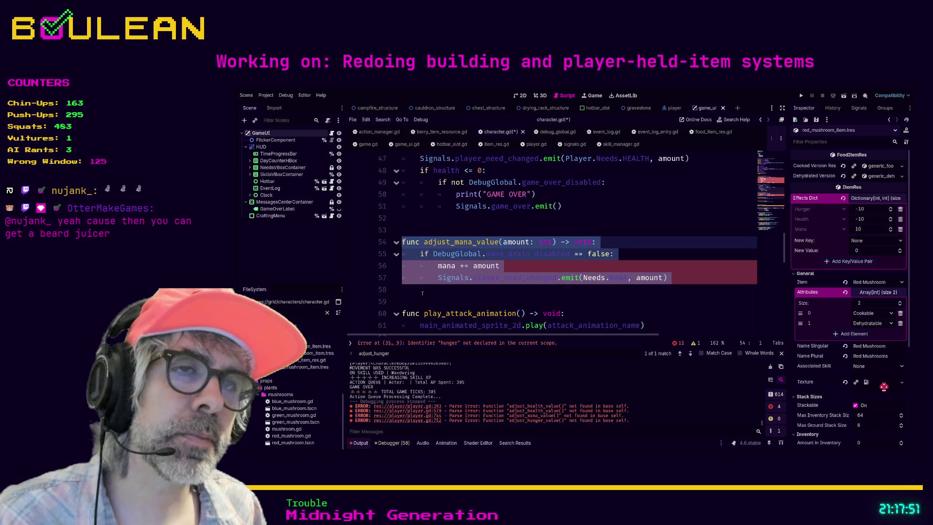
key("Down")
scroll(600, 252, "up", 1)
scroll(599, 252, "up", 2)
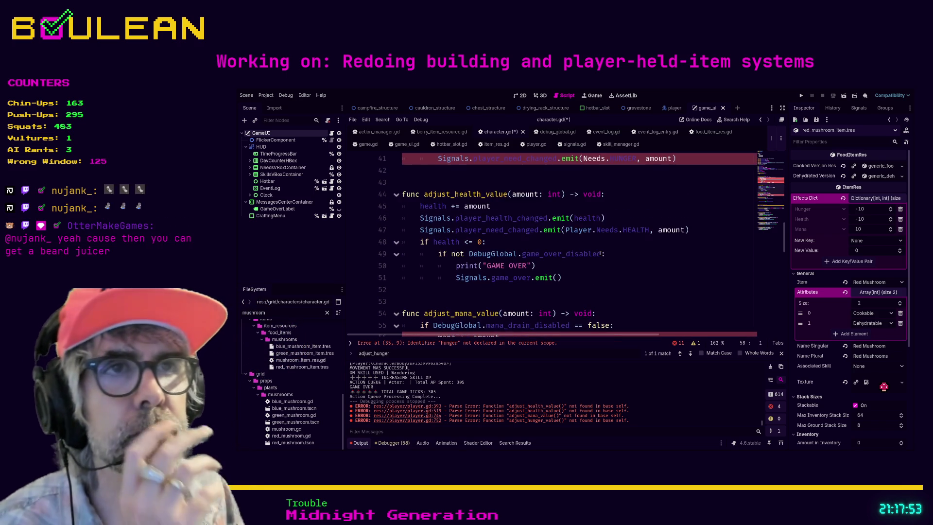
- In adjust_hunger_value, add 'if self is Player:' and indent the Signals emit line under it
scroll(601, 253, "up", 2)
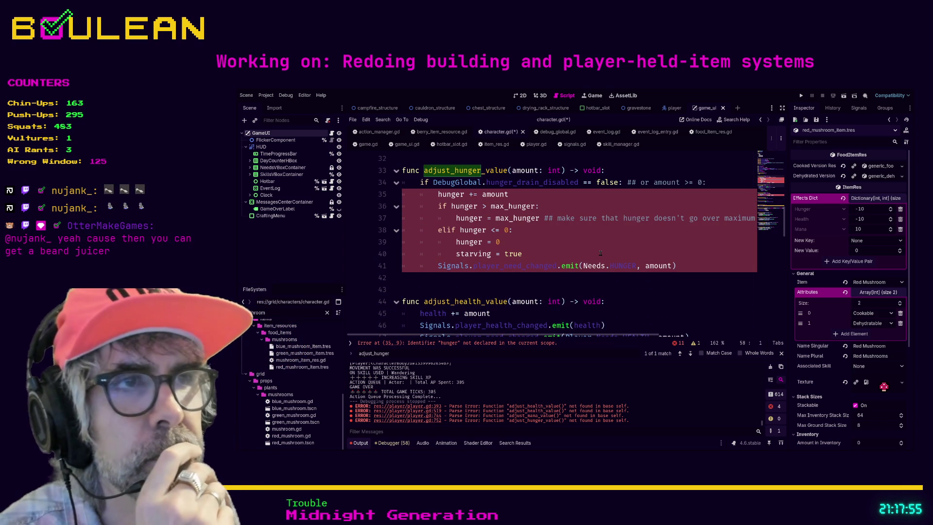
left_click(548, 256)
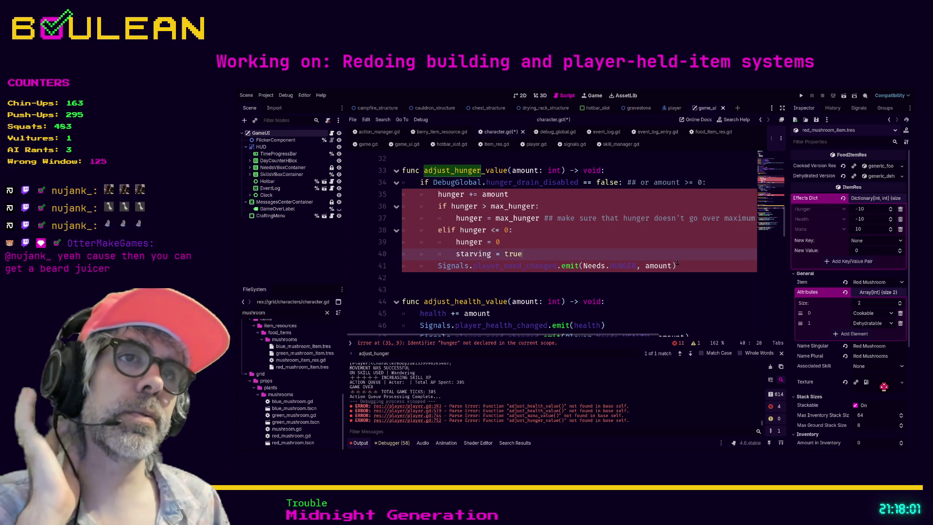
key("Return")
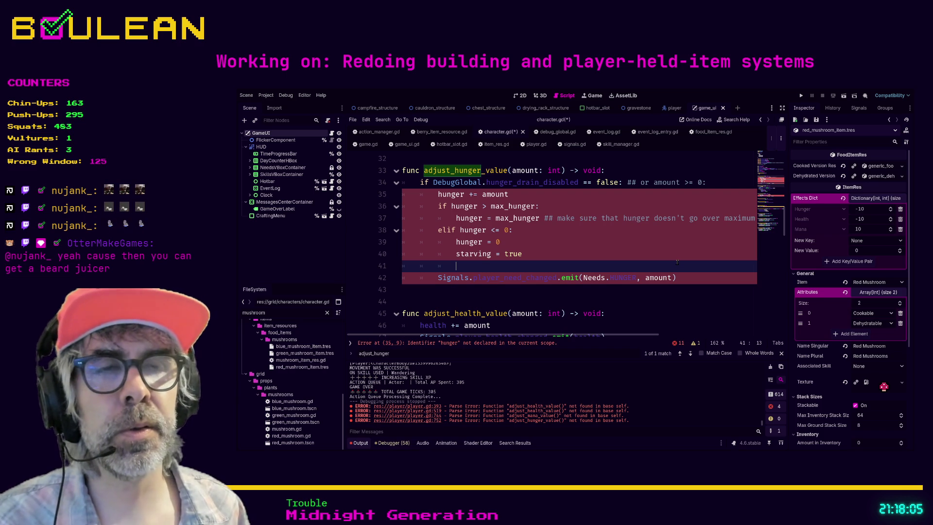
key("BackSpace")
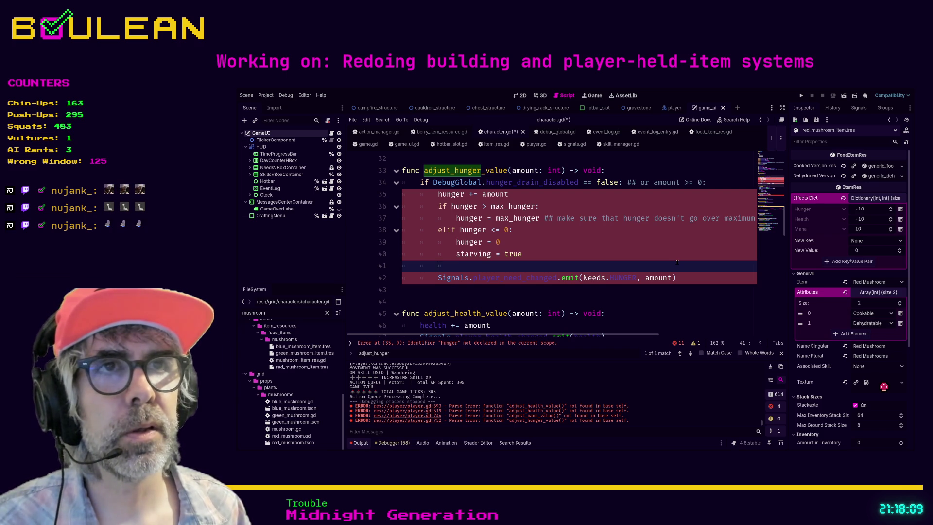
type("if ")
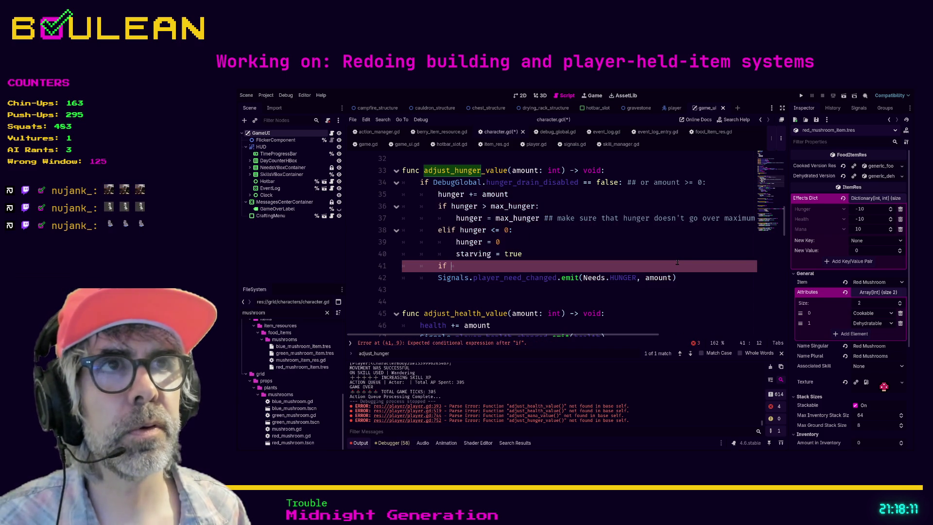
type("self ")
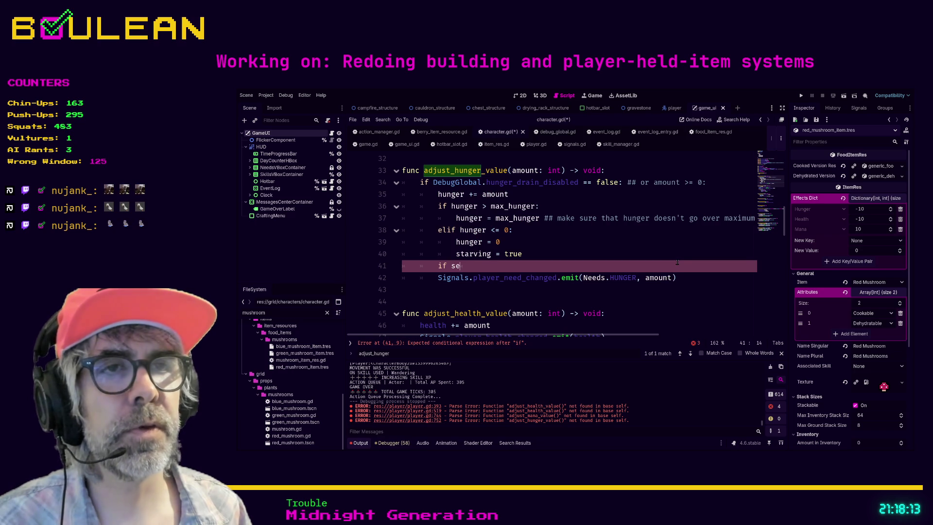
type("is Player")
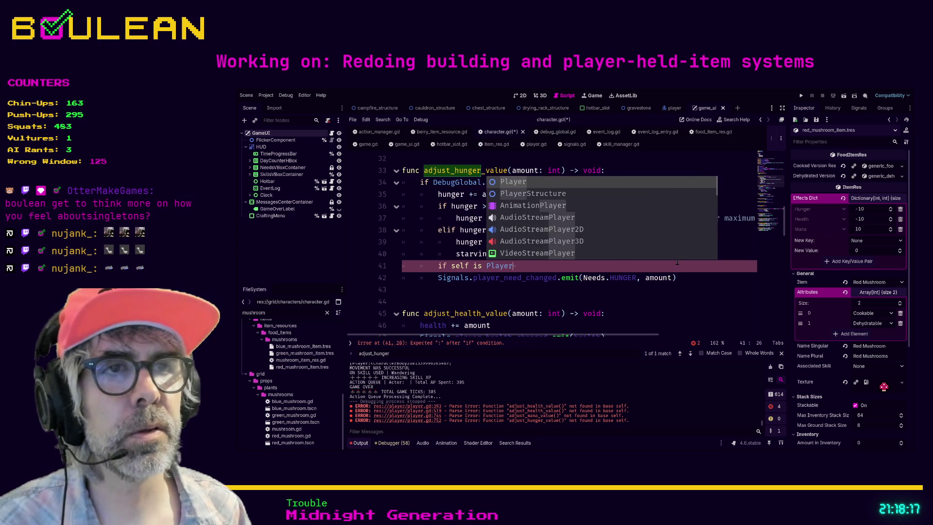
key("Return")
type(":")
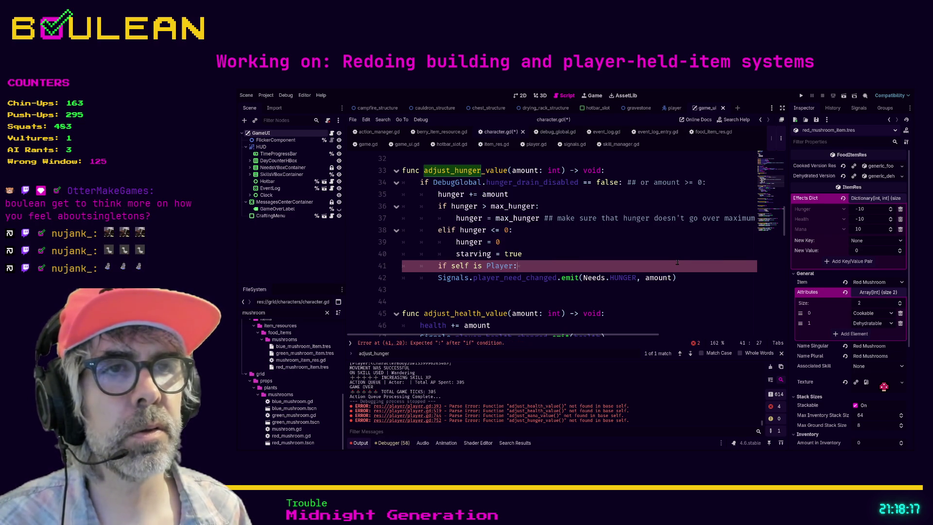
key("Down")
key("Home")
key("Tab")
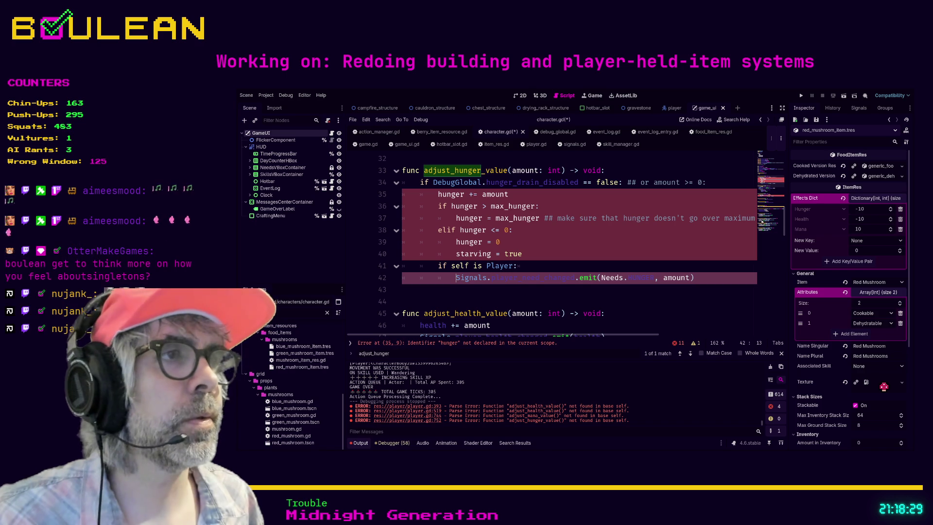
left_click_drag(783, 225, 776, 169)
scroll(687, 241, "down", 5)
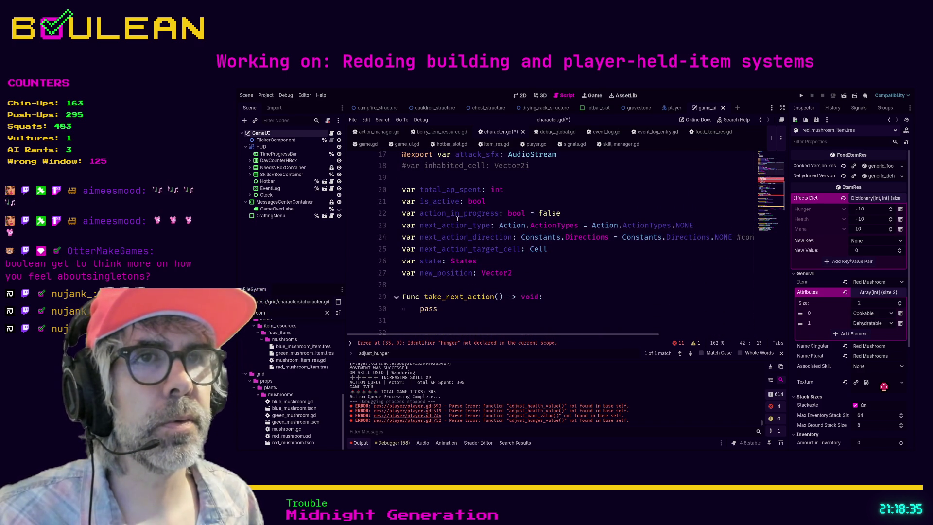
- Declare 'var hunger: int', 'var health: int' and 'var mana: int' below action_in_progress
left_click(567, 214)
key("Return")
type("var ")
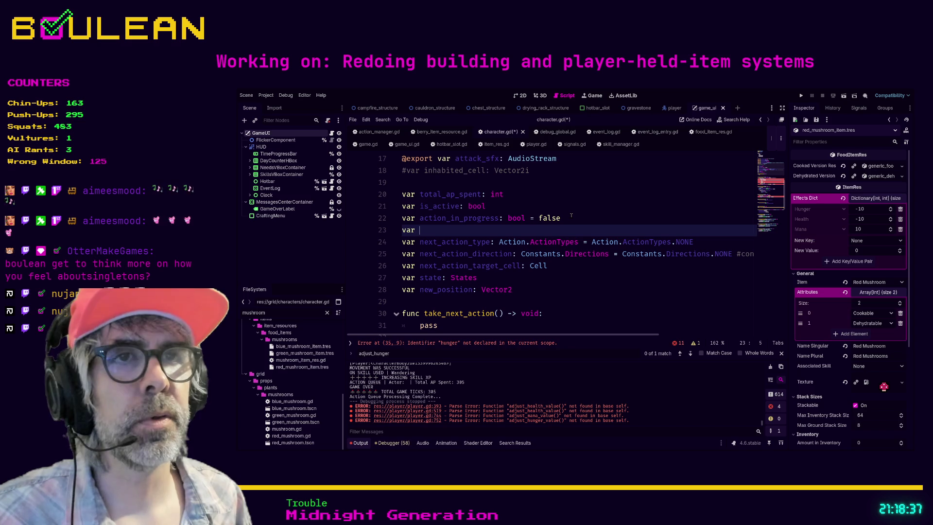
type("hunger:")
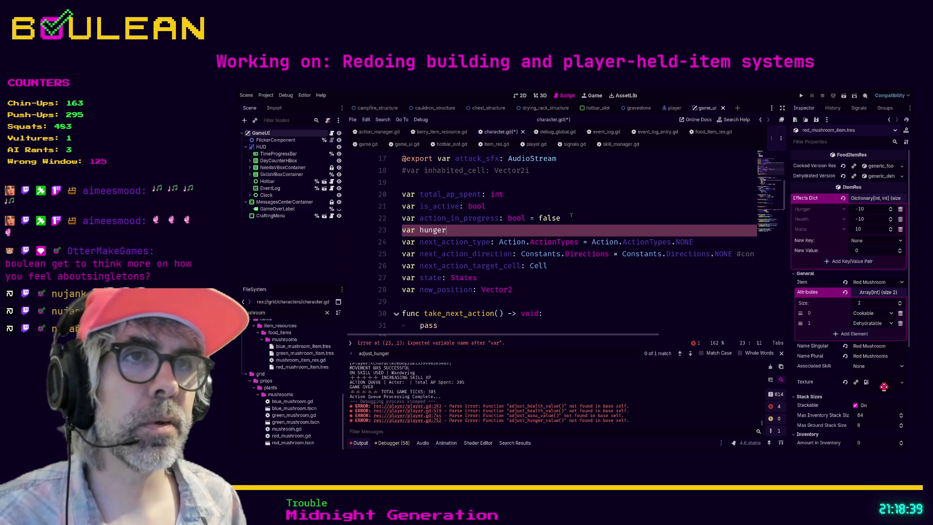
type(" int")
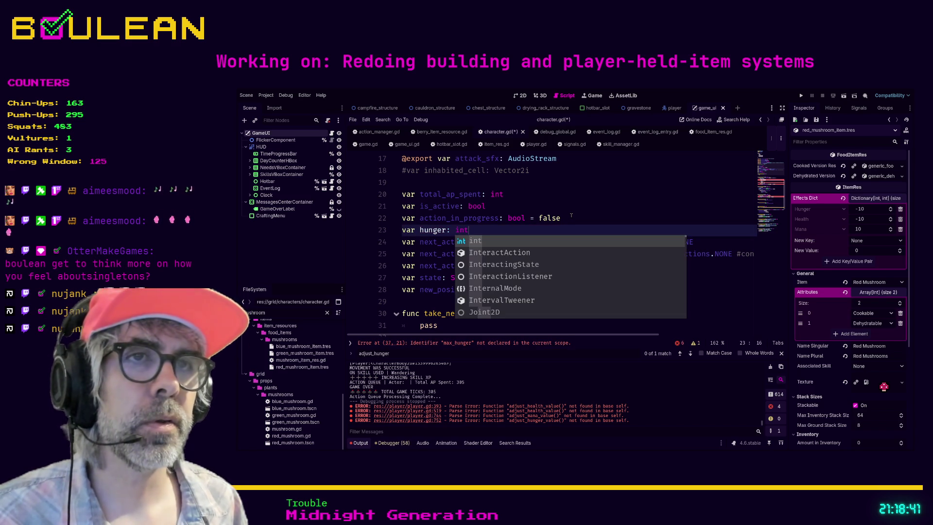
key("Escape")
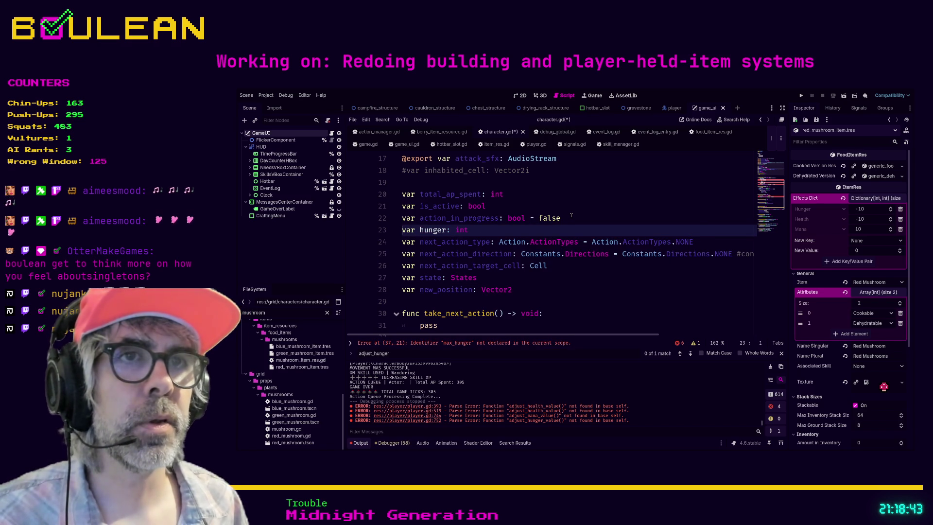
key("ctrl+shift+Return")
type("var heal")
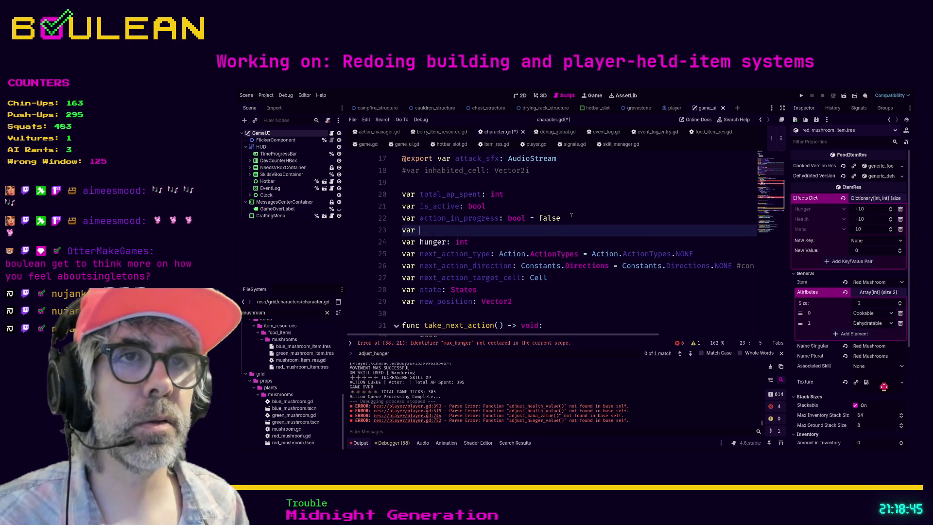
type("th: int")
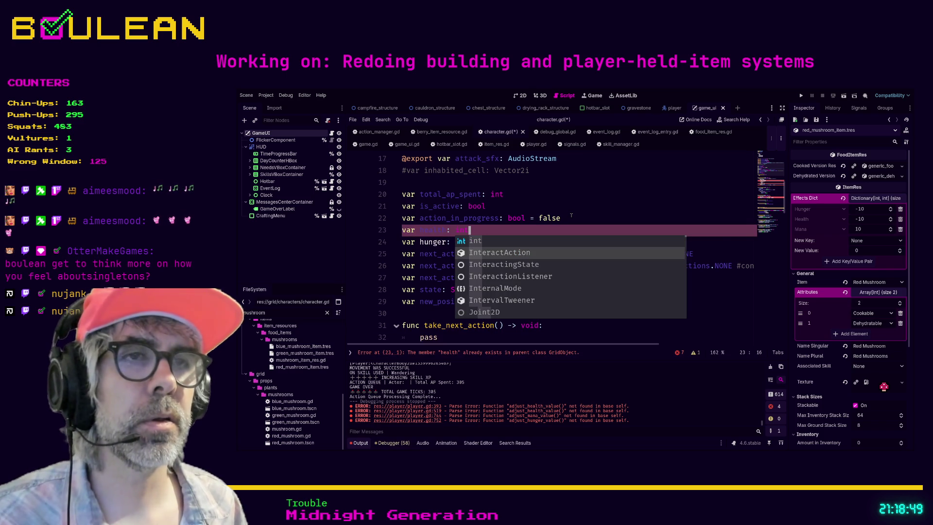
left_click(477, 243)
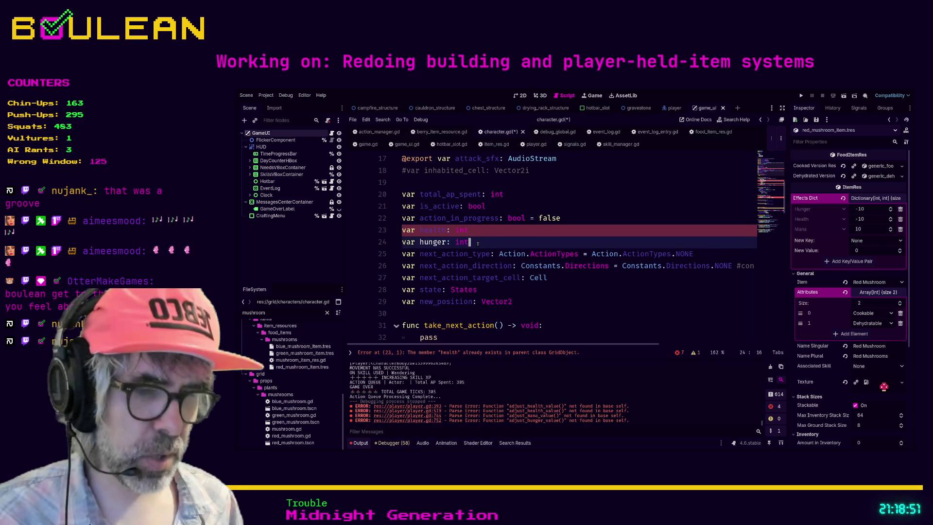
key("Return")
type("var mana: int")
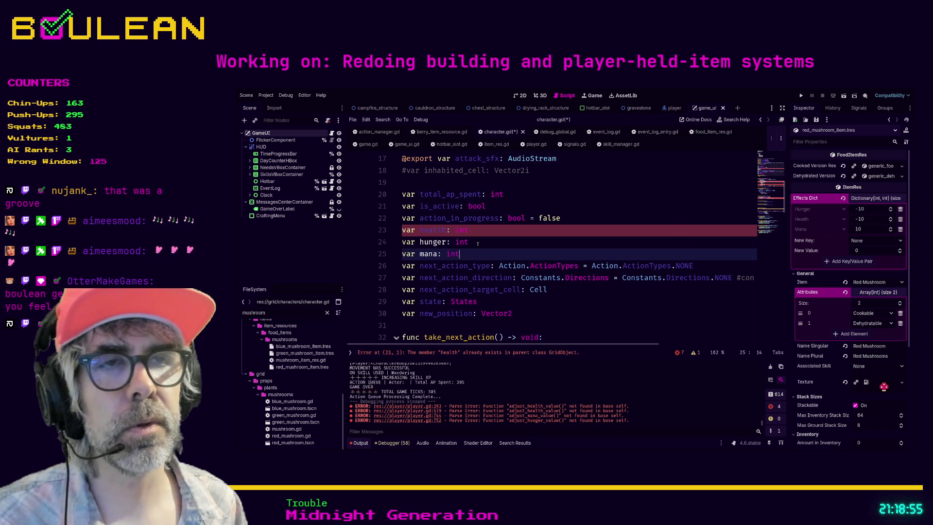
left_click(546, 303)
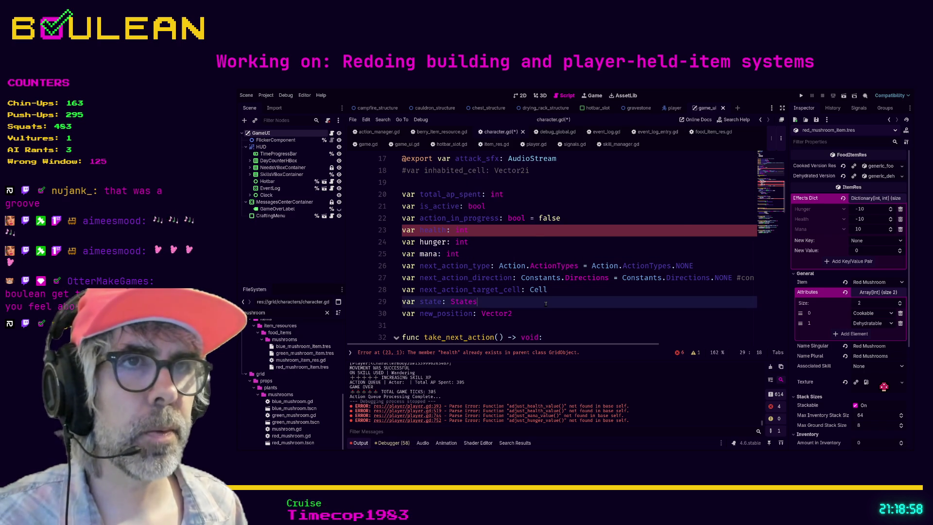
- Delete the health and mana declarations again, keeping only 'var hunger: int'
left_click(476, 233)
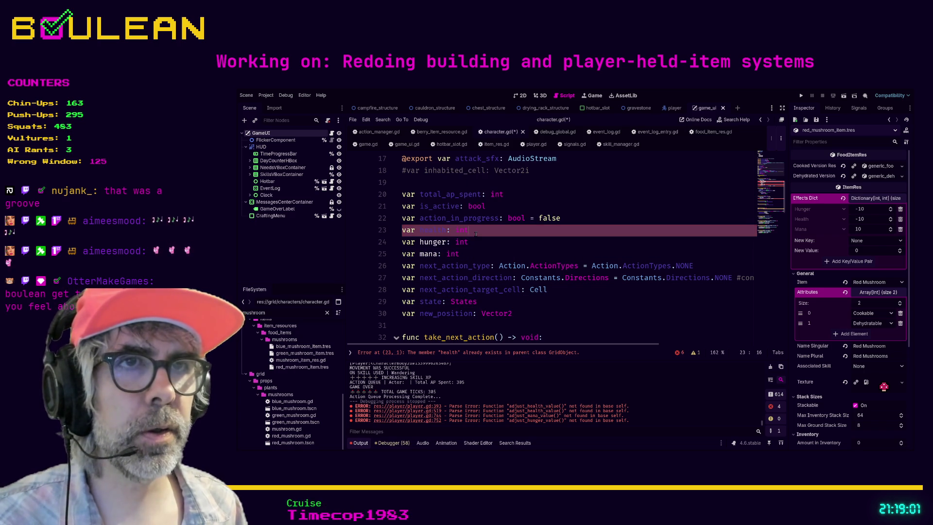
key("shift+Home")
key("BackSpace")
key("BackSpace")
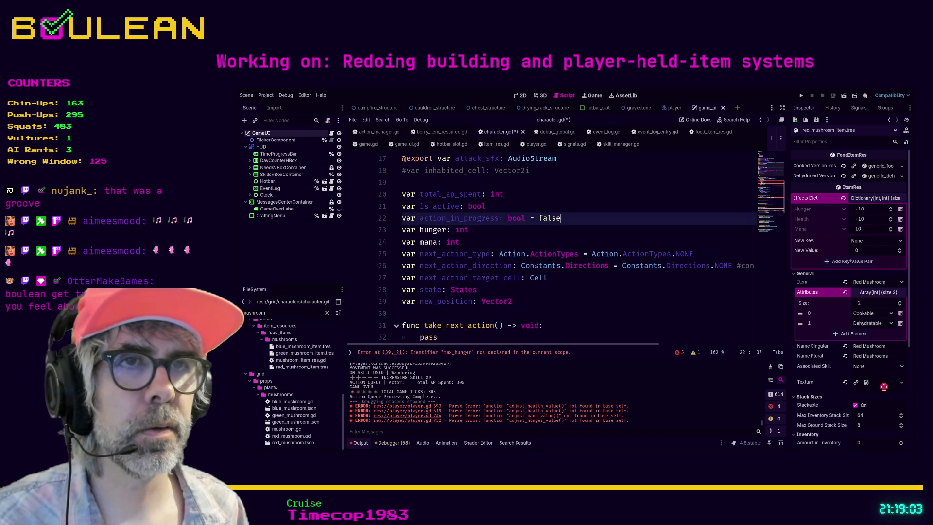
left_click(580, 293)
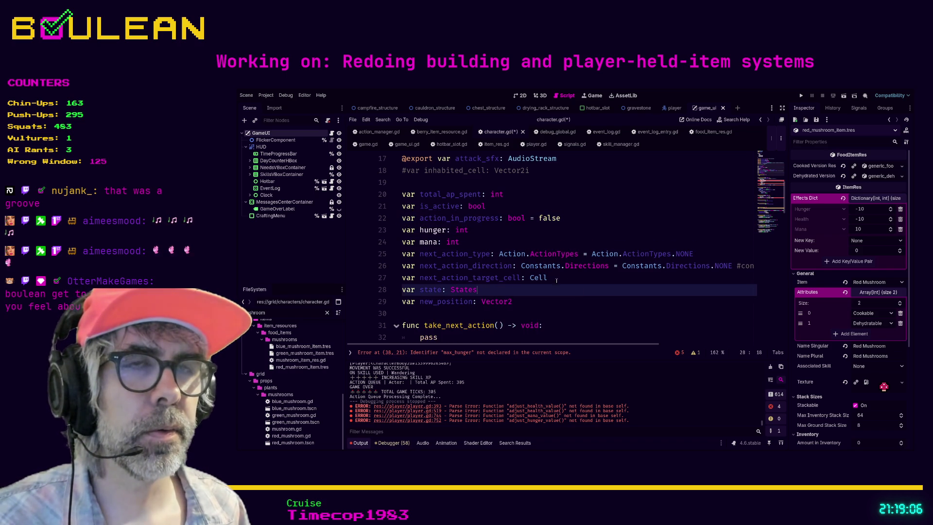
left_click(481, 242)
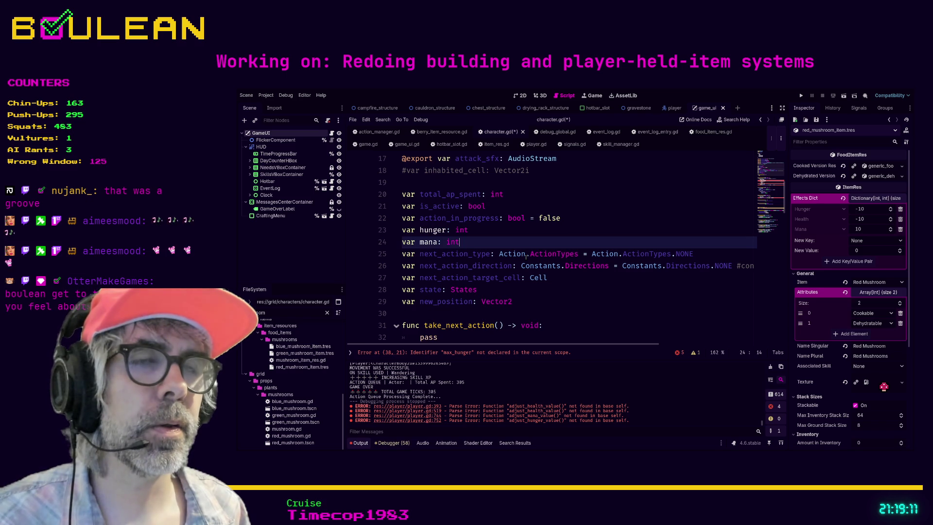
key("shift+Home")
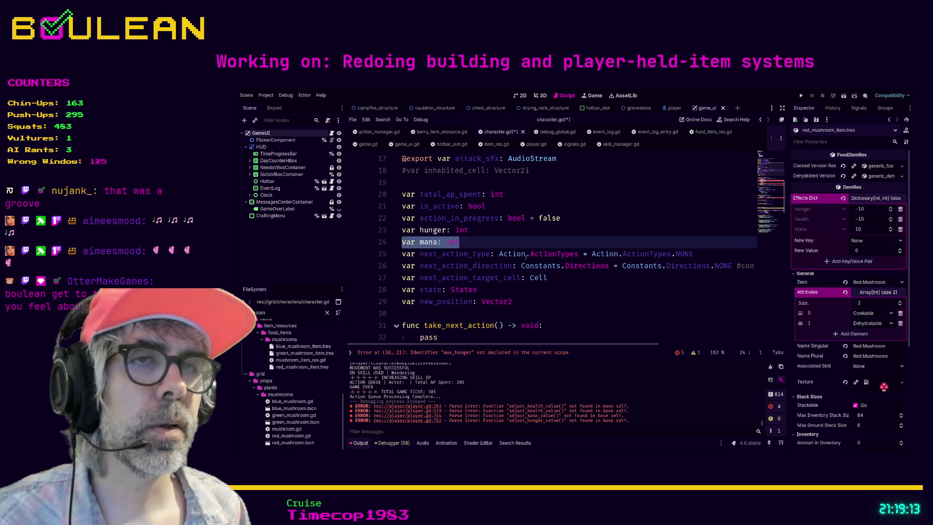
key("BackSpace")
key("BackSpace")
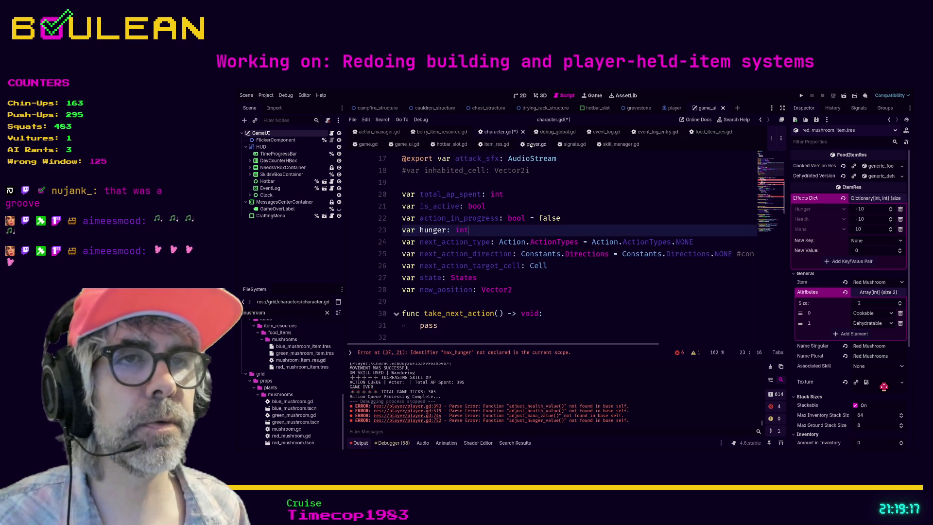
- Delete the pasted adjust_mana_value function from character.gd
scroll(522, 232, "down", 5)
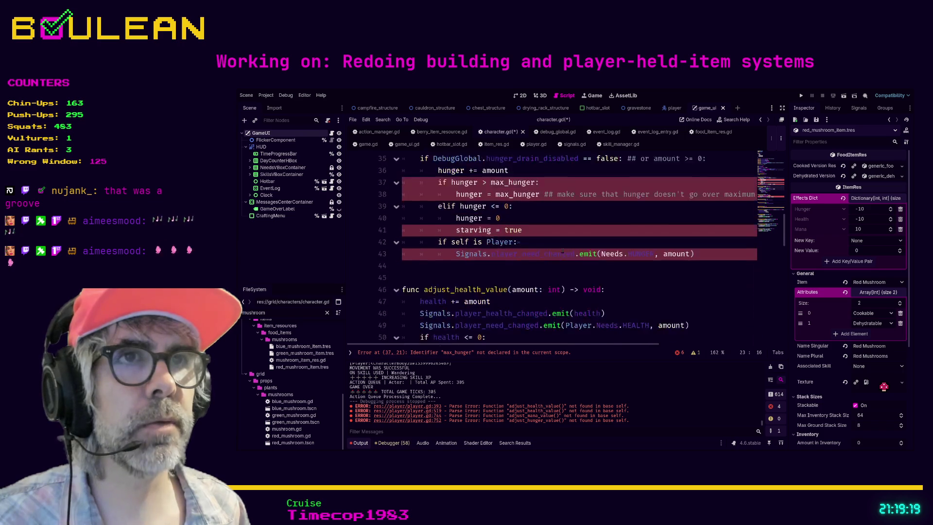
scroll(522, 232, "down", 4)
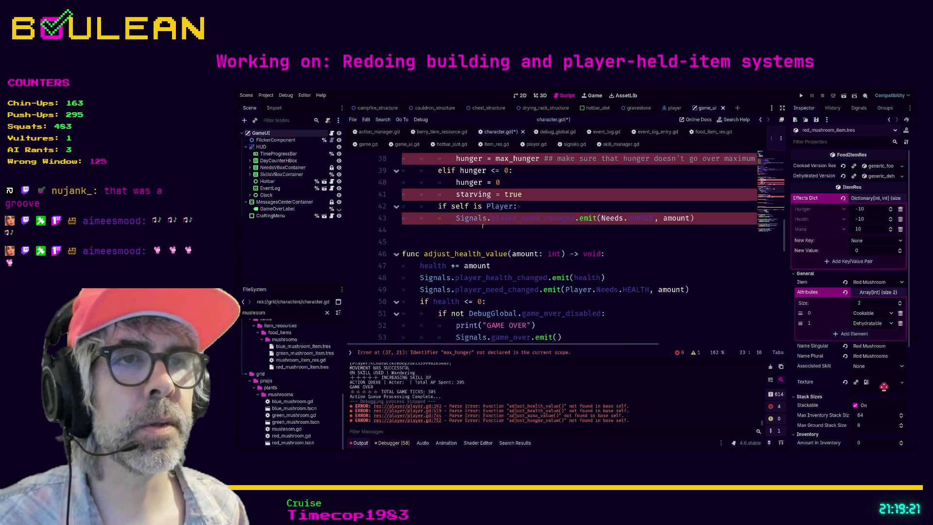
scroll(465, 221, "down", 2)
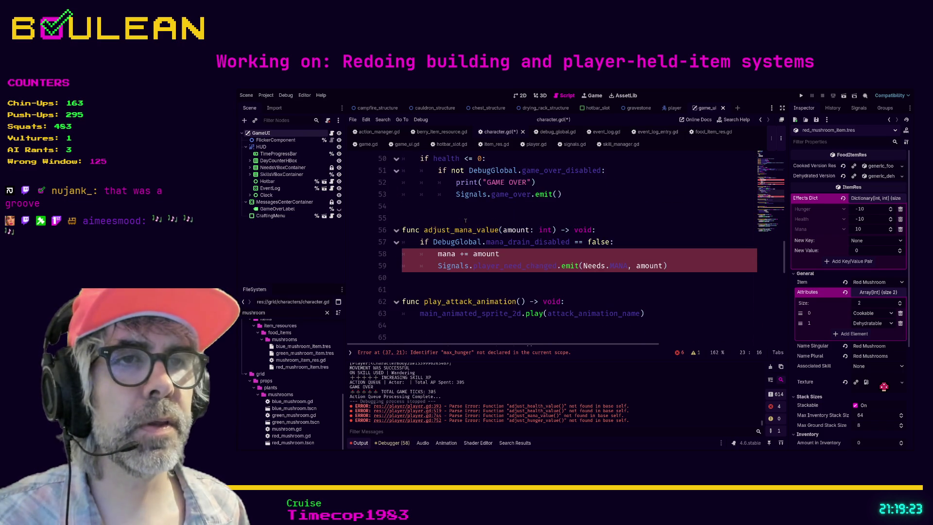
left_click(474, 281)
key("shift+Up")
key("shift+Up")
key("shift+Up")
key("Delete")
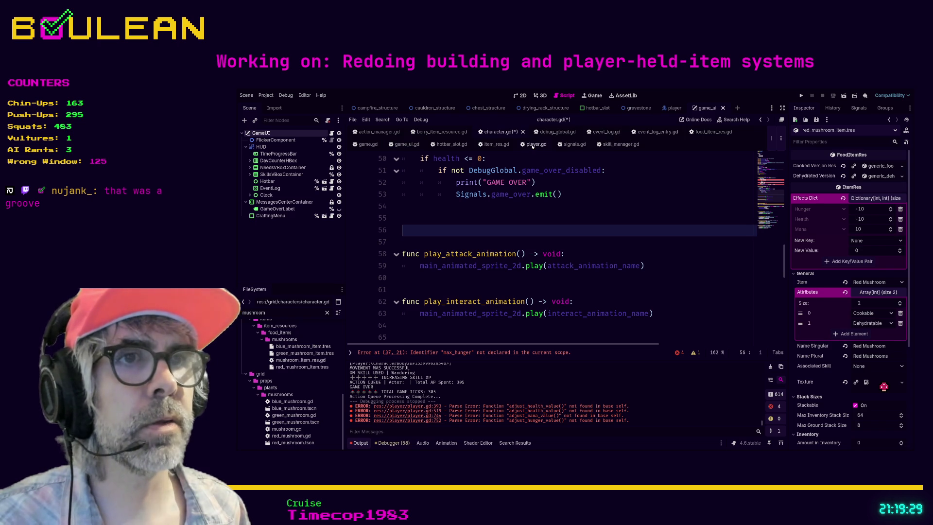
- Uncomment the adjust_mana_value function in player.gd
left_click(536, 143)
scroll(475, 238, "down", 4)
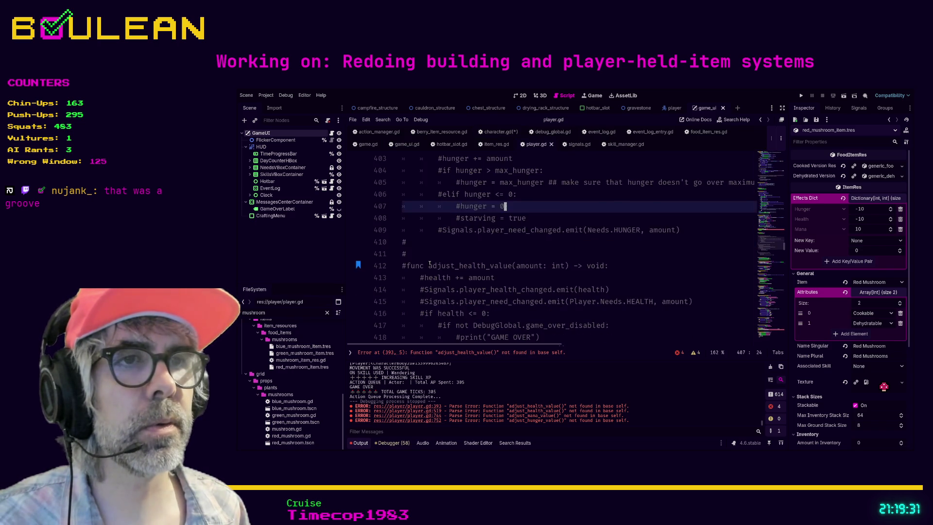
mouse_move(449, 324)
left_mouse_down()
mouse_move(427, 324)
mouse_move(390, 275)
left_mouse_up()
key("ctrl+k")
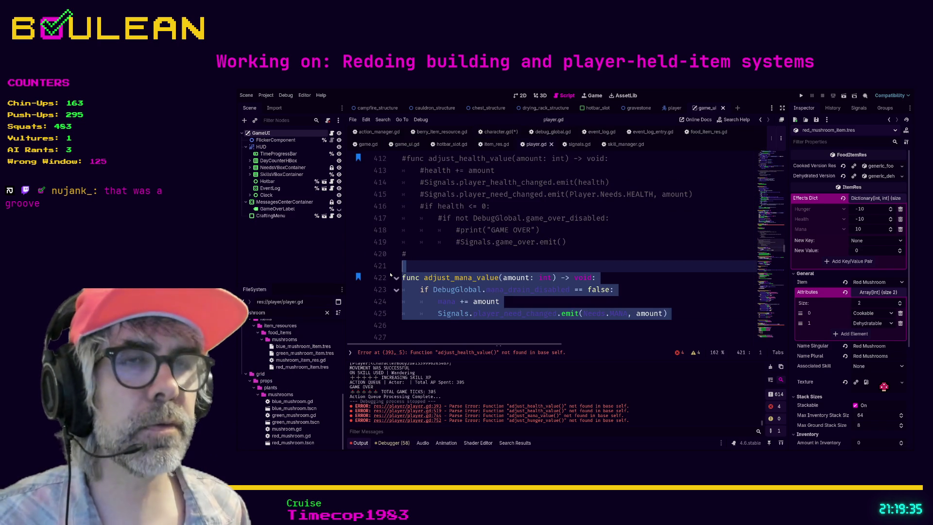
left_click(456, 253)
scroll(460, 269, "up", 1)
scroll(461, 269, "up", 4)
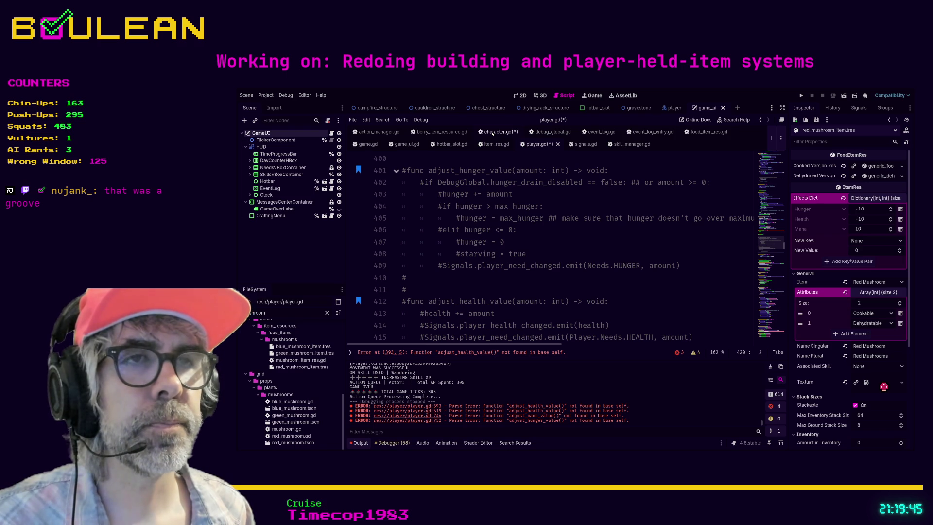
- Copy adjust_mana_value in player.gd and comment out the original
scroll(448, 258, "down", 6)
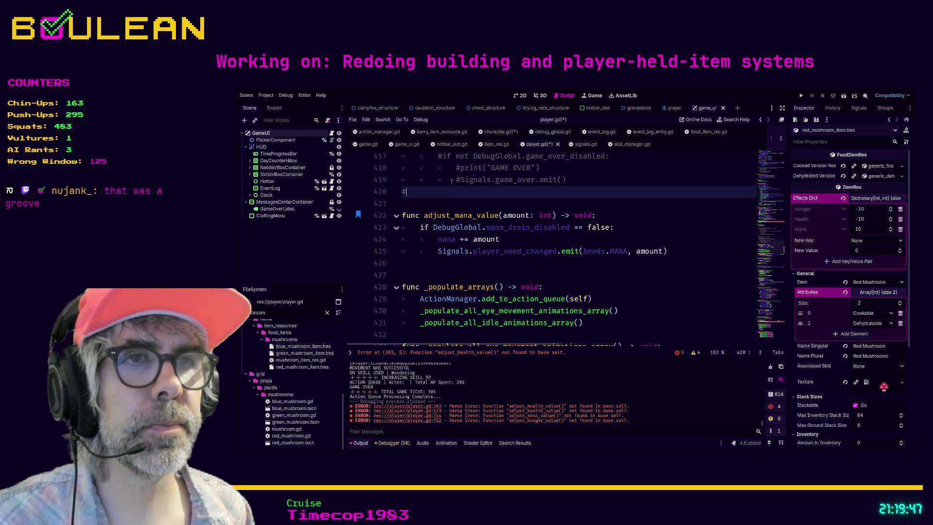
left_click(448, 257)
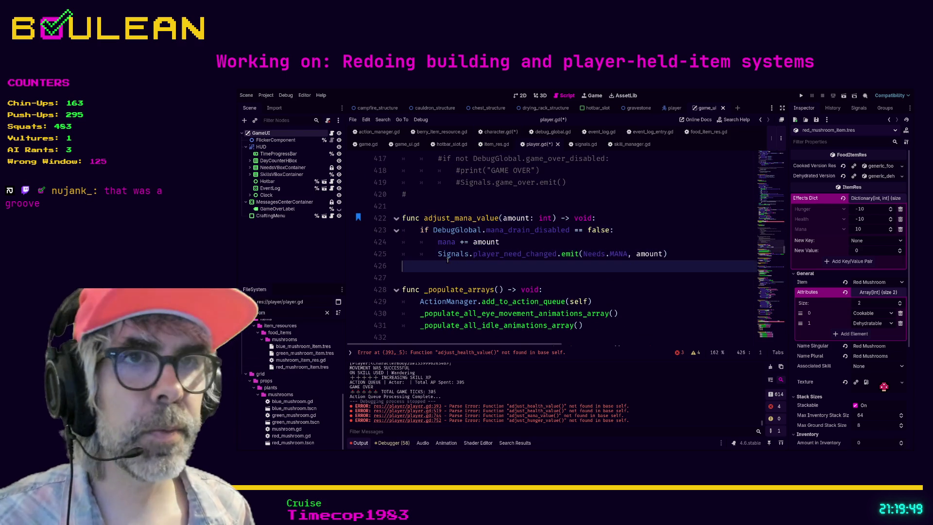
key("shift+Up")
key("shift+Up")
key("shift+Up")
key("ctrl+k")
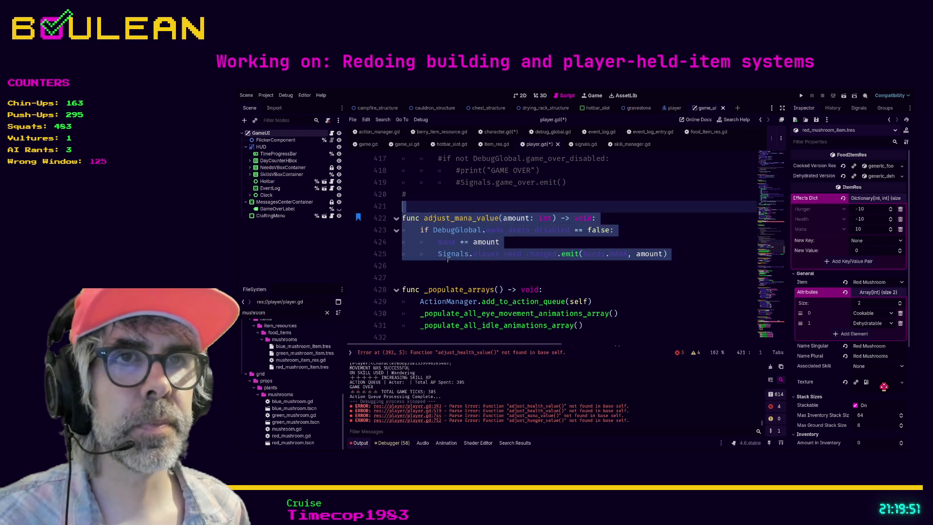
left_click(447, 263)
key("alt+Left")
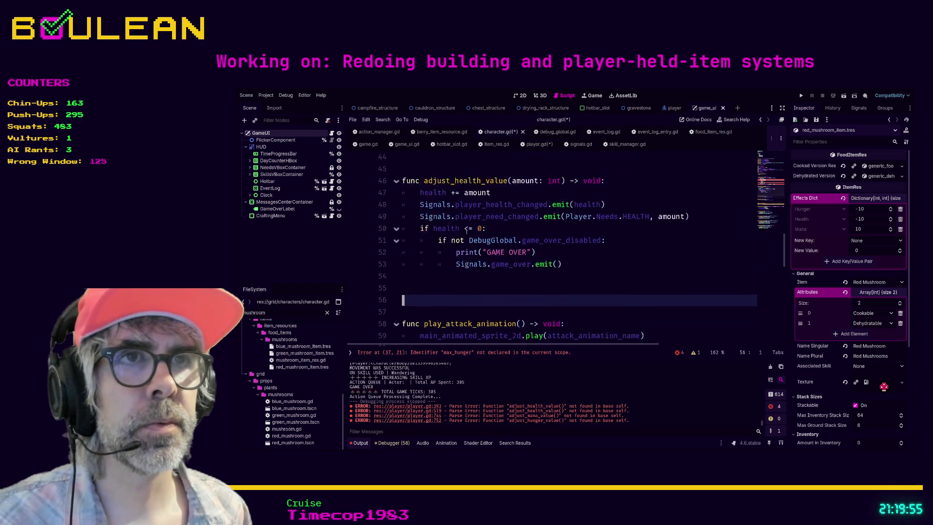
- Paste adjust_mana_value below adjust_health_value in character.gd, then return to player.gd
scroll(466, 234, "up", 2)
scroll(467, 219, "up", 4)
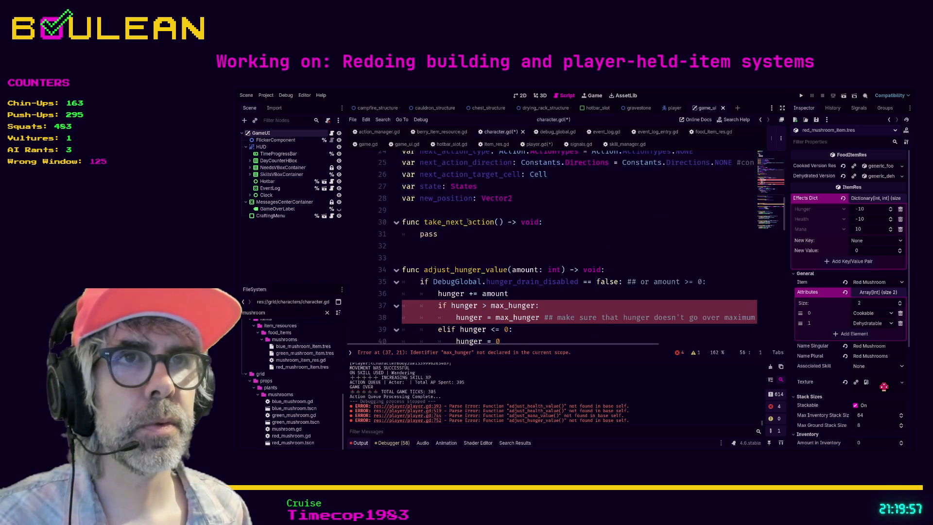
scroll(467, 219, "down", 7)
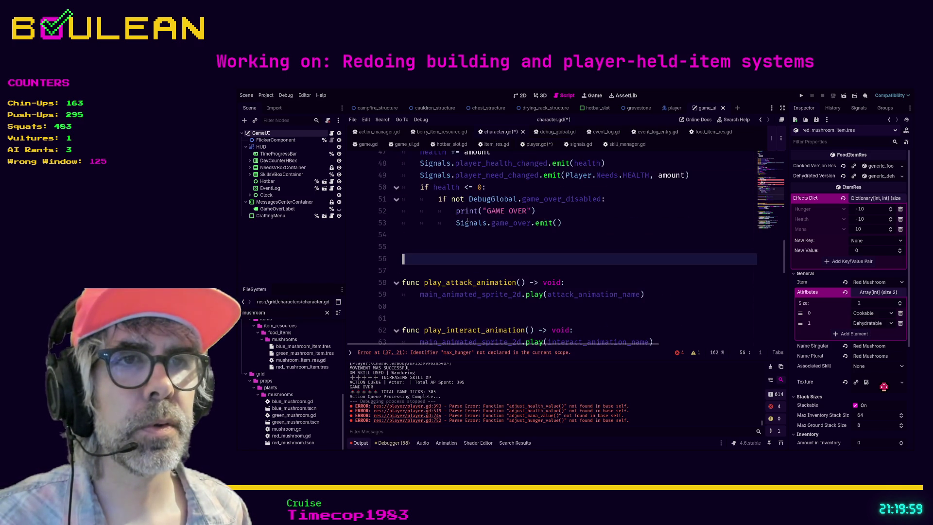
key("ctrl+v")
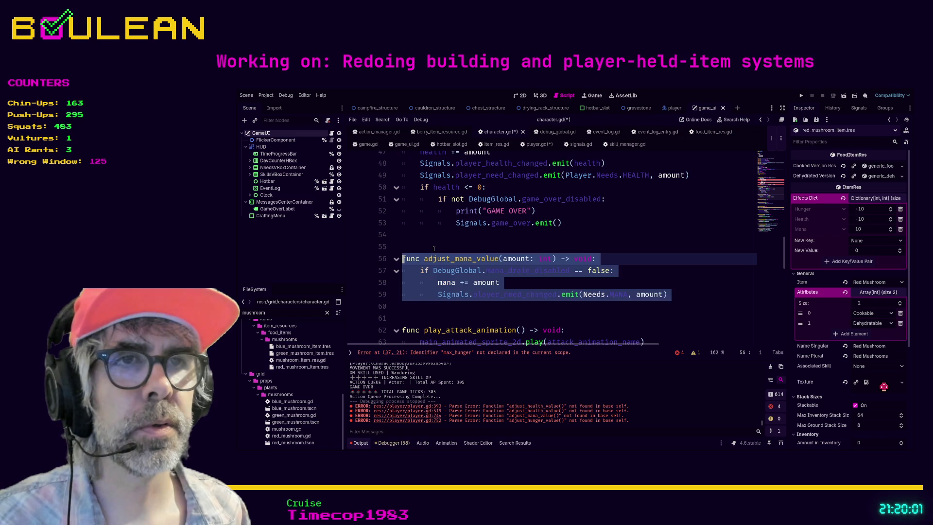
left_click(465, 245)
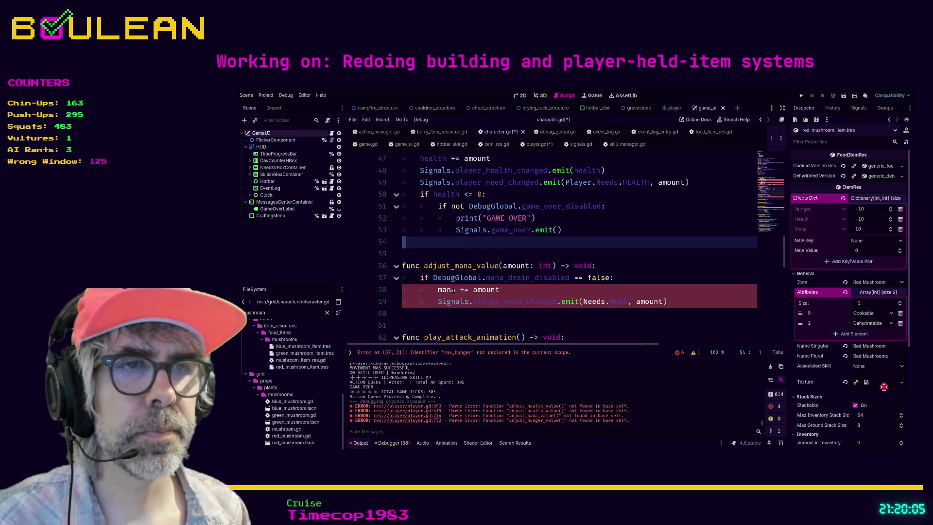
scroll(501, 288, "up", 3)
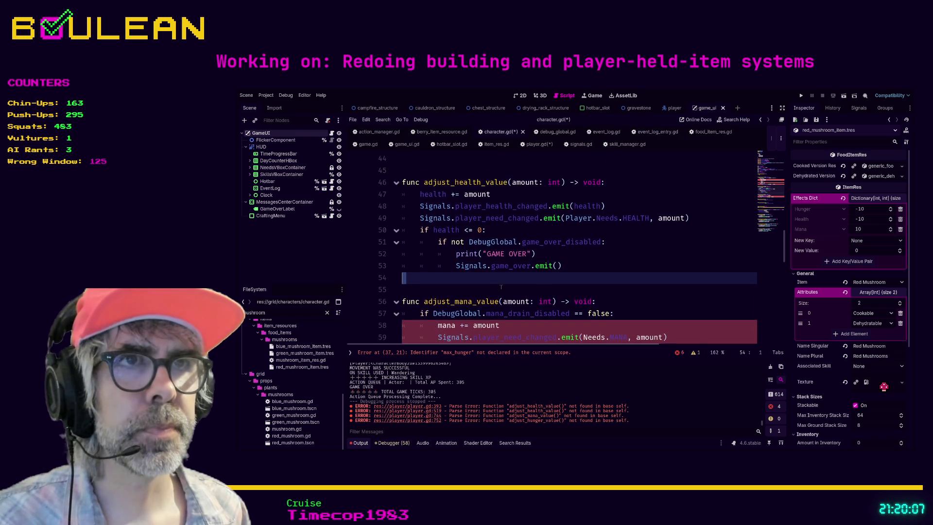
scroll(501, 287, "up", 2)
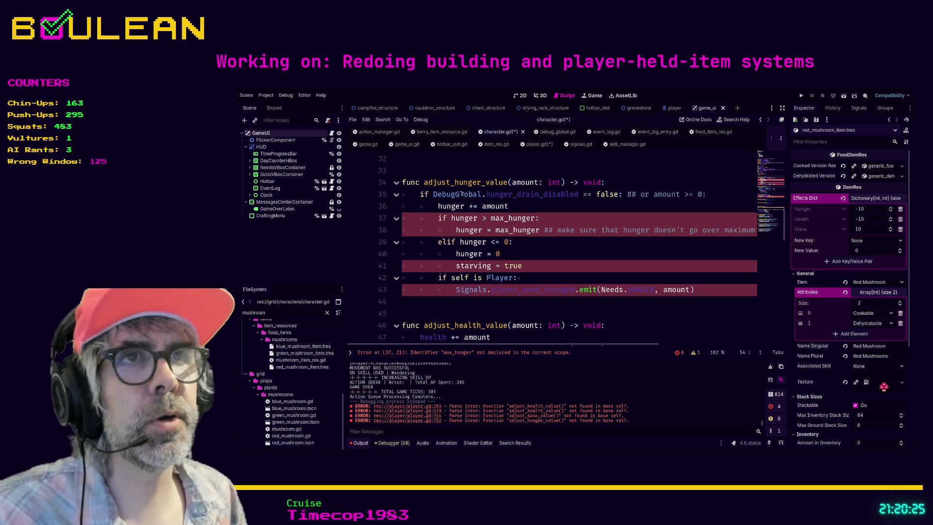
left_click(539, 143)
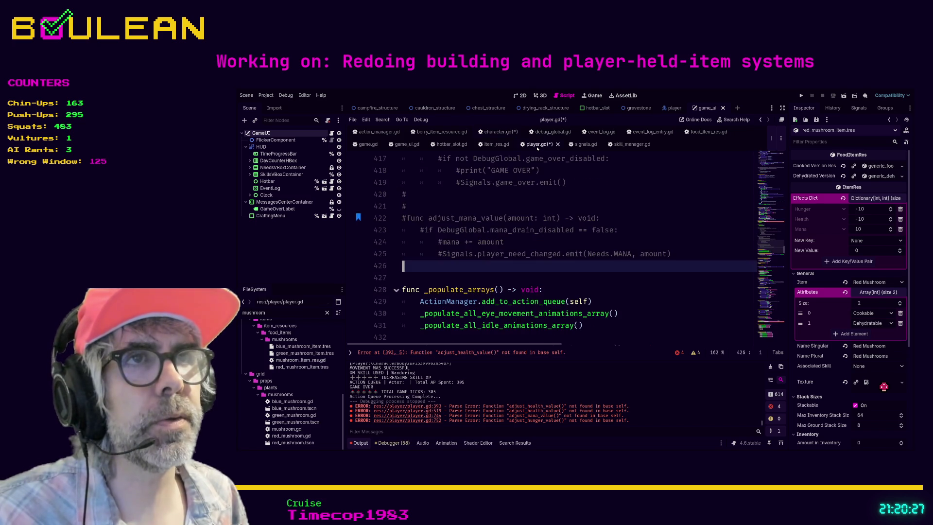
- Search player.gd for max_hunger and cut the mana, max_hunger and hunger declarations
scroll(686, 210, "down", 5)
left_click_drag(785, 251, 781, 166)
left_click(675, 247)
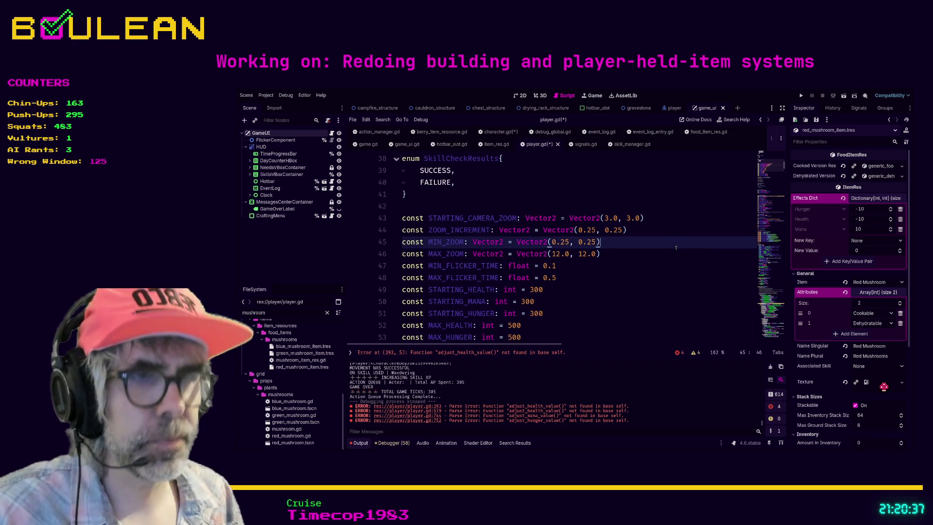
key("ctrl+f")
type("max_hunger")
key("Return")
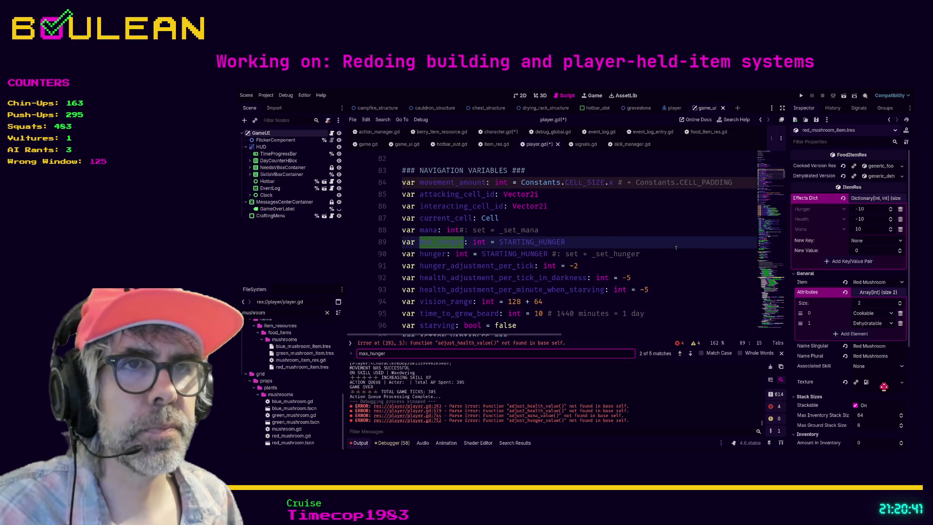
left_click(588, 240)
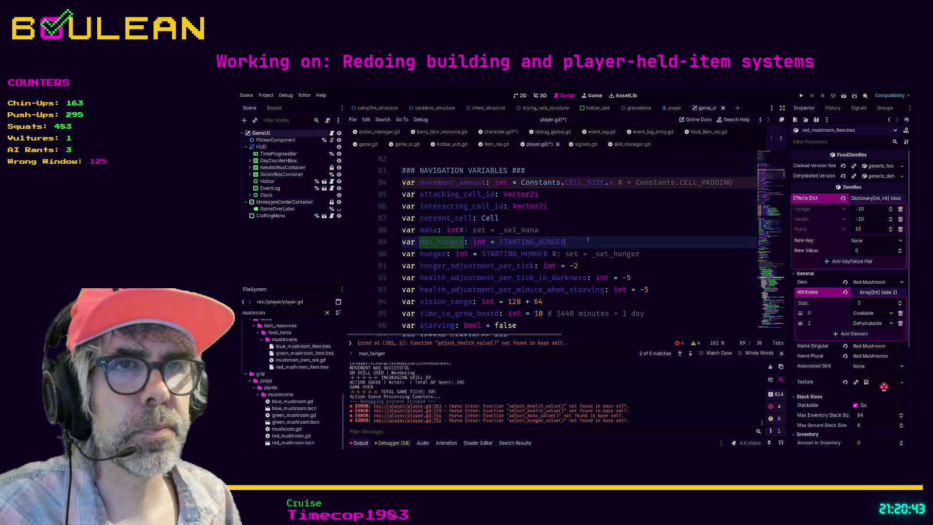
scroll(587, 240, "down", 1)
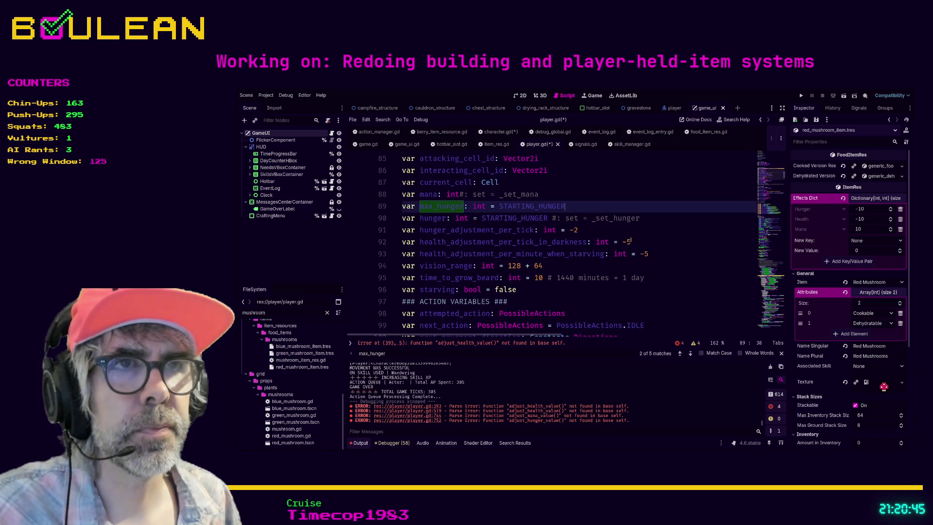
mouse_move(588, 210)
left_mouse_down()
mouse_move(389, 207)
mouse_move(381, 197)
left_mouse_up()
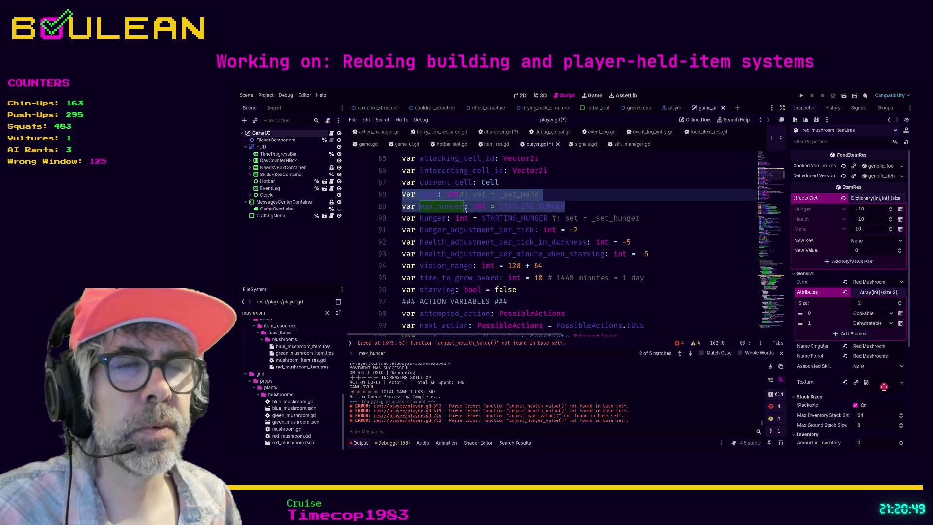
mouse_move(651, 222)
left_mouse_down()
mouse_move(534, 224)
mouse_move(391, 200)
left_mouse_up()
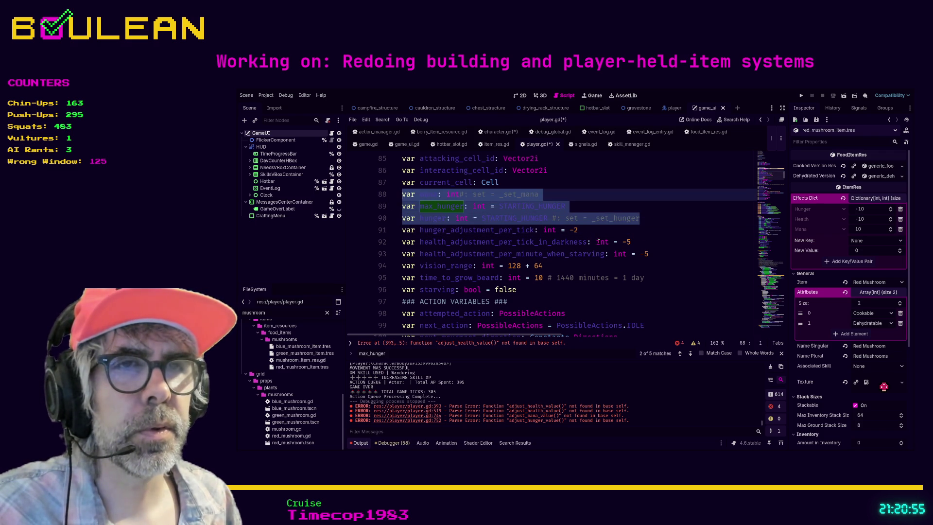
key("BackSpace")
- Paste the three declarations at line 29 of character.gd, followed by a blank line
scroll(583, 253, "up", 2)
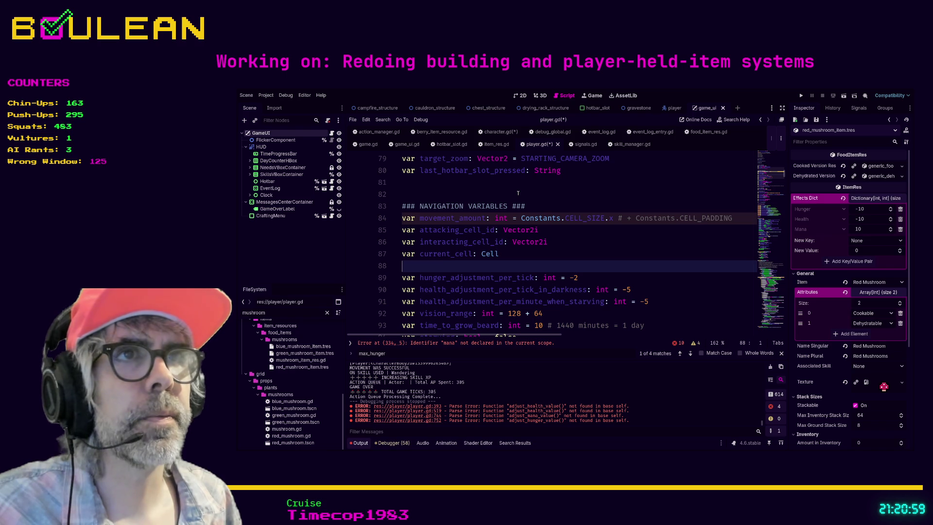
left_click(500, 132)
scroll(561, 272, "up", 6)
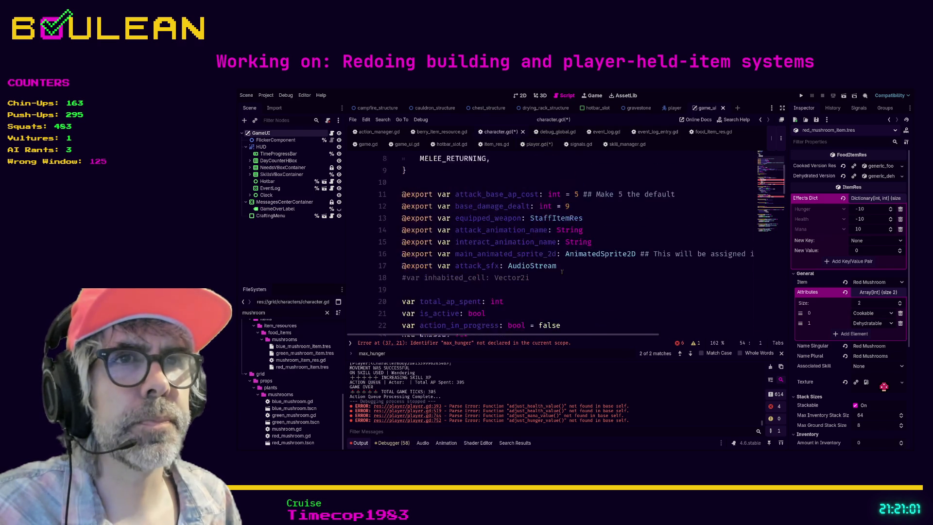
scroll(561, 272, "down", 3)
left_click(426, 305)
type("var mana: int#: set = _set_mana var max_hunger: int = STARTING_HUNGER var hunger: int = STARTING_HUNGER #: set = _set_hunger")
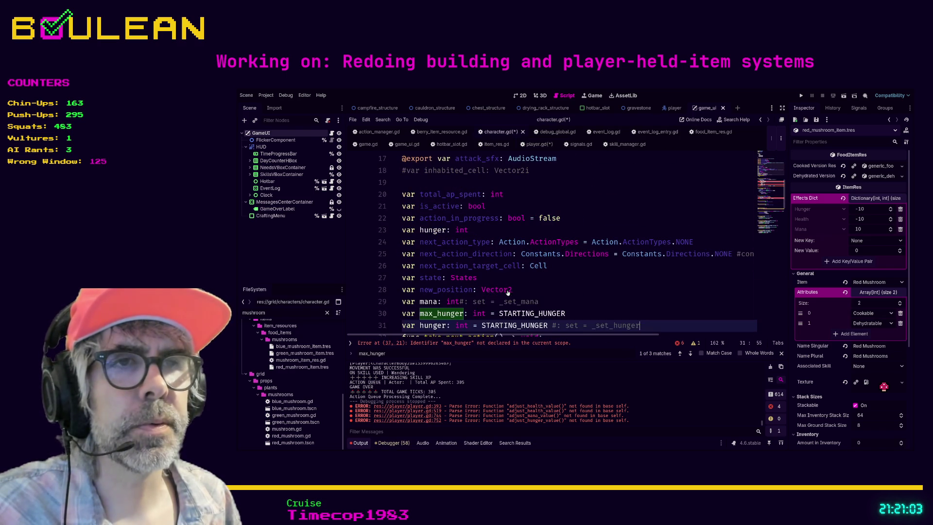
scroll(607, 277, "down", 2)
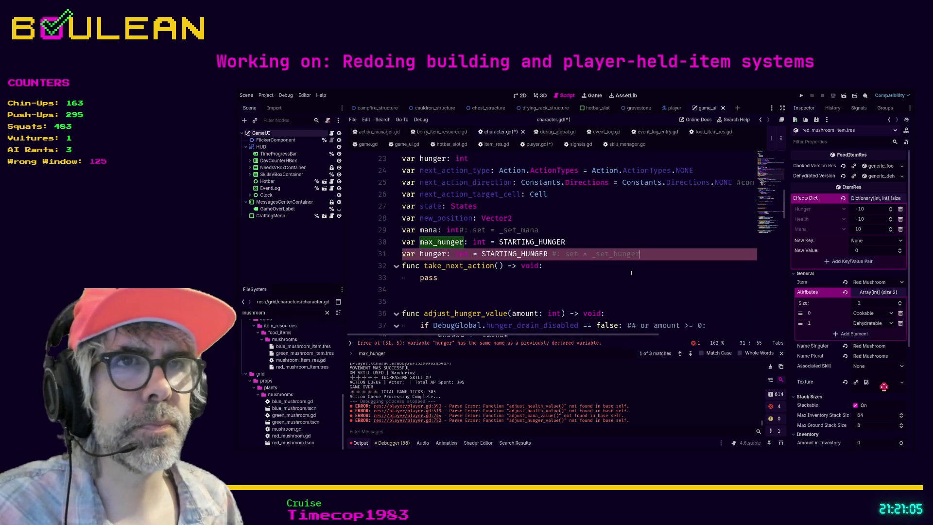
key("Return")
scroll(640, 269, "up", 3)
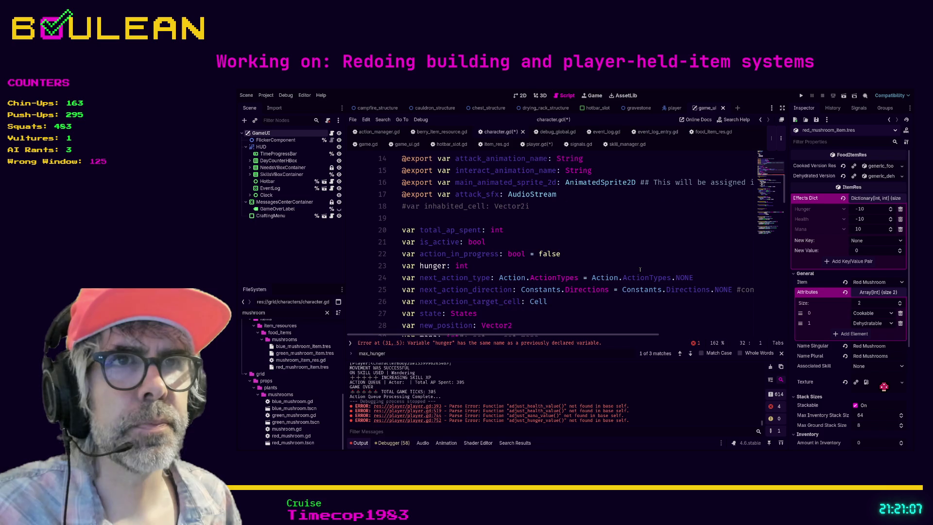
- Leave character.gd's line-23 hunger declaration ending in an unfinished '=' and return to player.gd
scroll(640, 270, "down", 2)
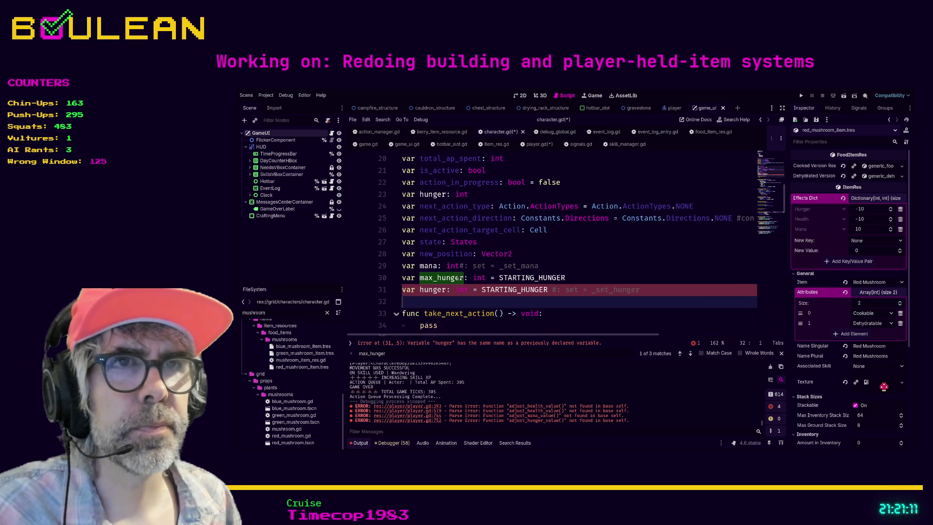
left_click(491, 198)
type("STA")
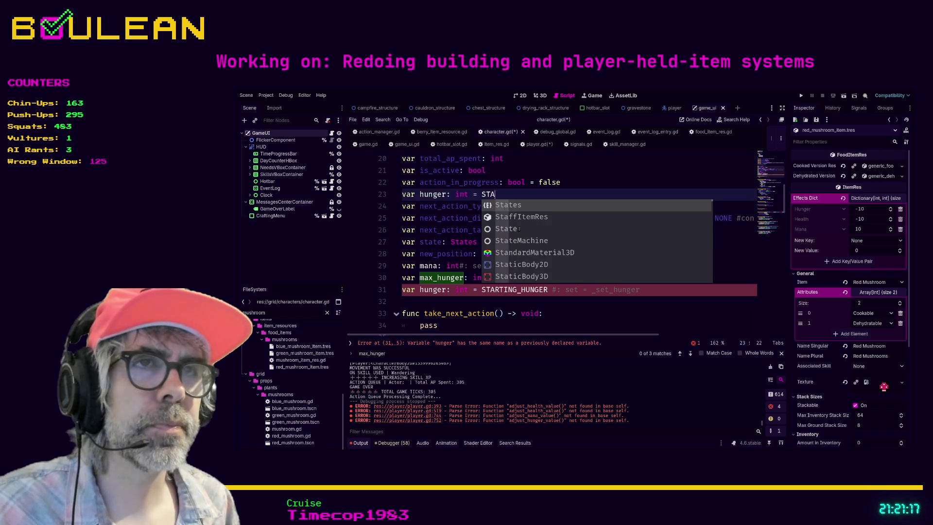
key("BackSpace")
key("BackSpace")
key("BackSpace")
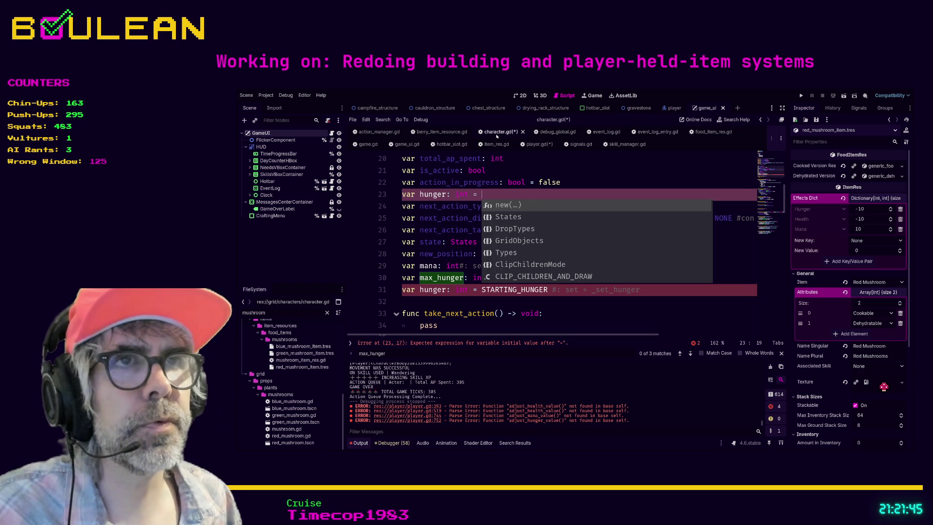
left_click(555, 172)
scroll(554, 172, "up", 3)
left_click(539, 144)
- Remove the STARTING_HEALTH, STARTING_MANA and STARTING_HUNGER constants from player.gd
scroll(538, 171, "up", 15)
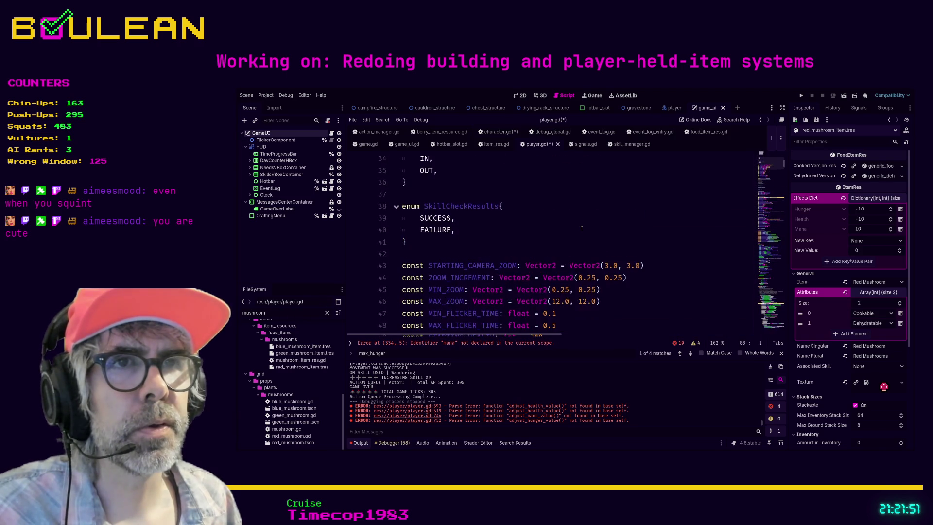
scroll(582, 228, "down", 4)
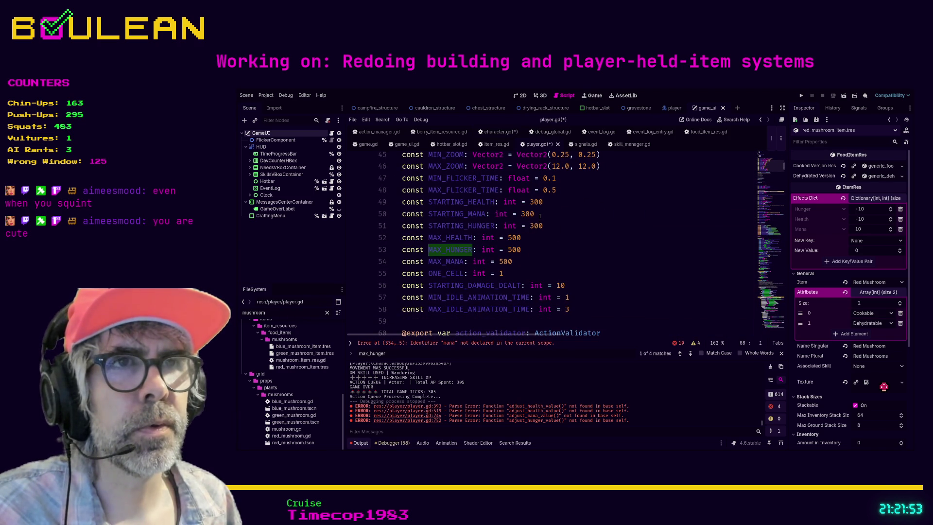
left_click_drag(542, 225, 402, 202)
key("ctrl+c")
key("BackSpace")
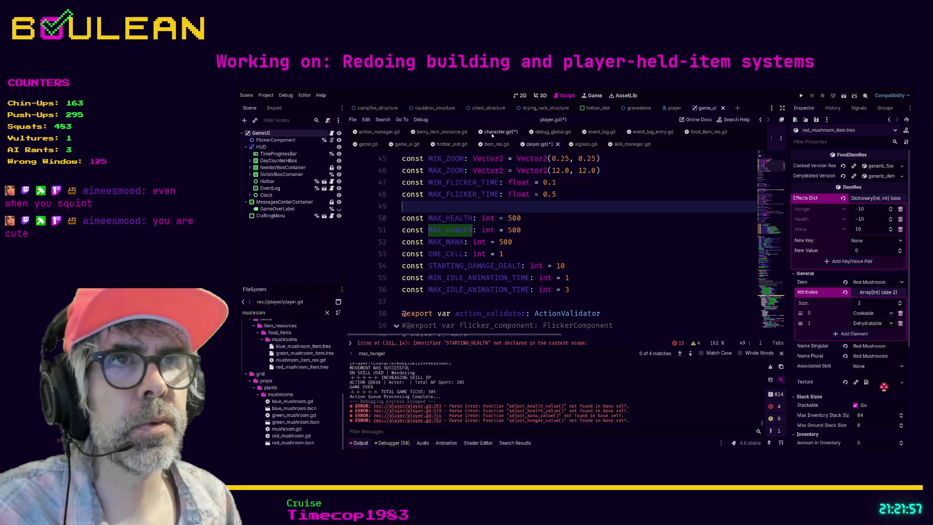
- Paste the three int constants of 300 on new blank lines above character.gd's exported variables
left_click(498, 132)
scroll(538, 247, "up", 2)
scroll(525, 248, "up", 2)
left_click(431, 261)
scroll(437, 259, "down", 3)
key("Return")
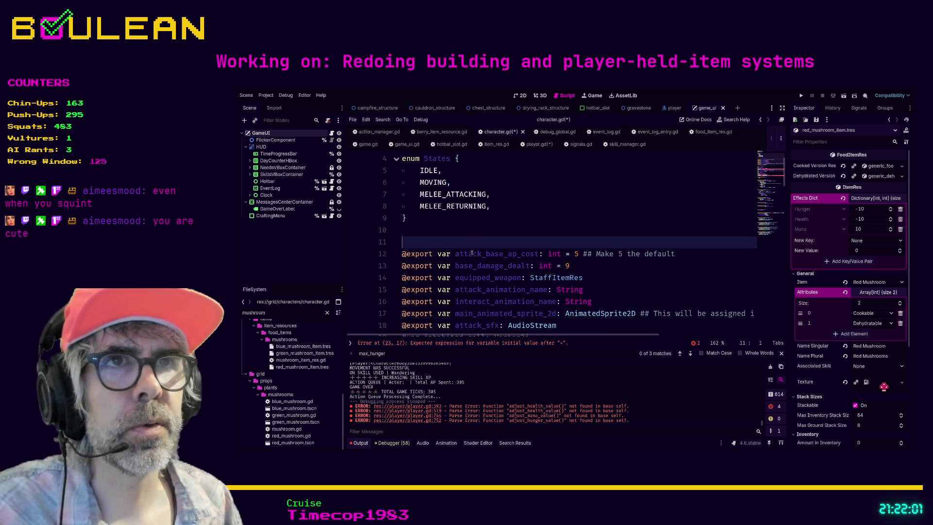
key("Return")
key("Up")
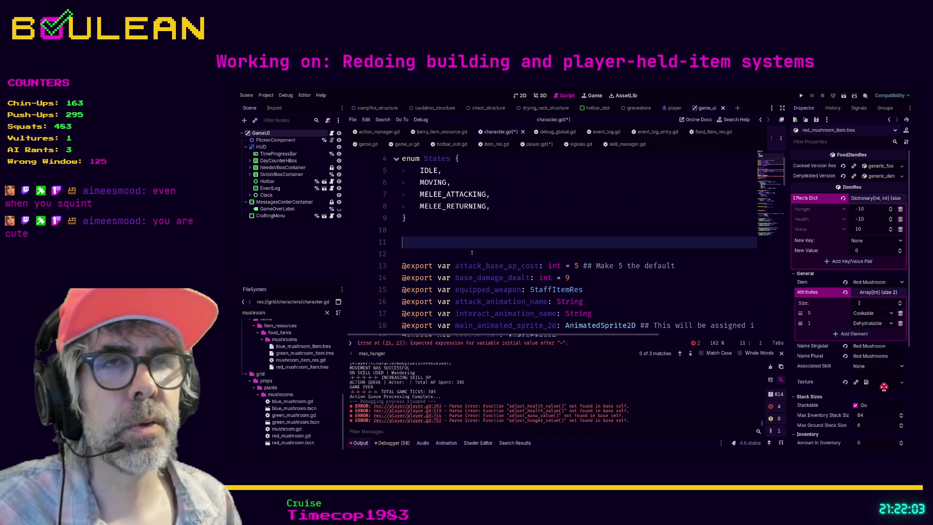
scroll(471, 252, "down", 1)
key("ctrl+v")
scroll(466, 248, "down", 1)
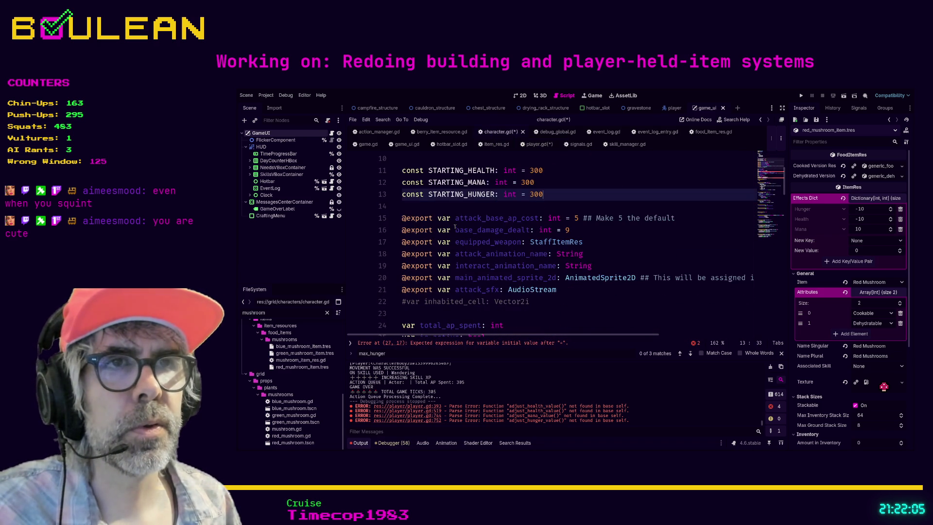
scroll(454, 226, "up", 1)
scroll(455, 227, "down", 5)
- Initialise hunger to STARTING_HUNGER and replace mana's setter with STARTING_MANA
left_click(503, 219)
type("S")
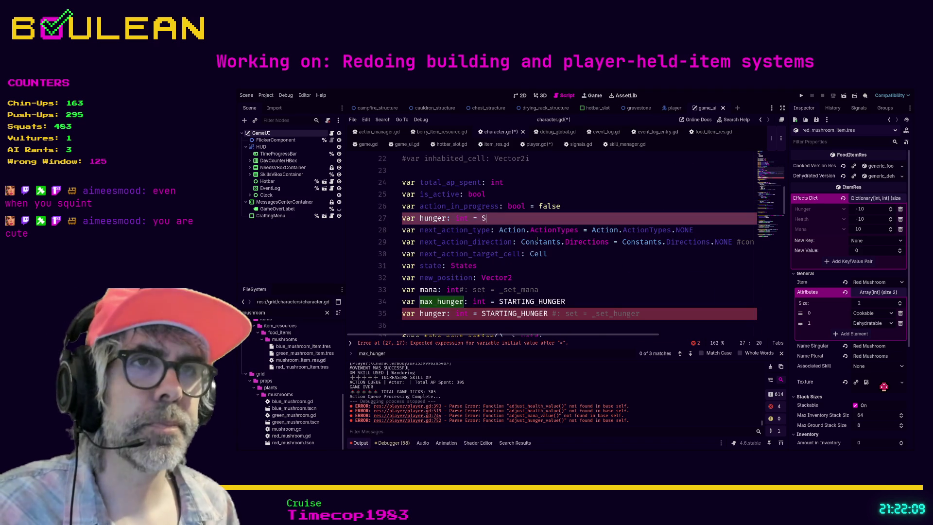
double_click(536, 240)
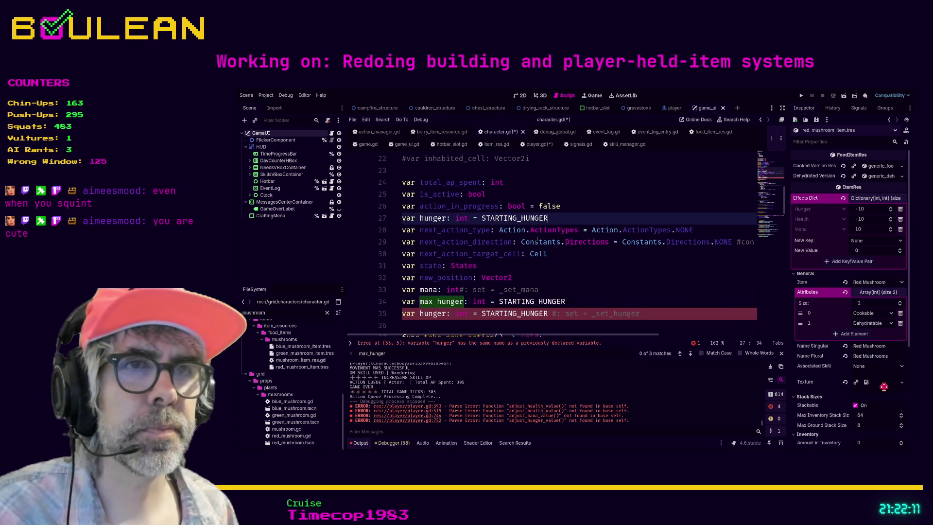
left_click_drag(554, 290, 464, 290)
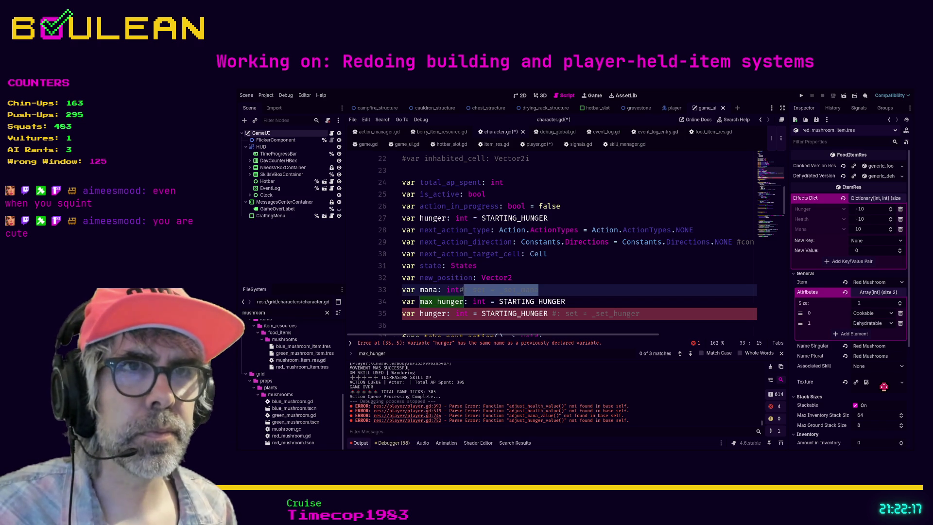
key("BackSpace")
key("BackSpace")
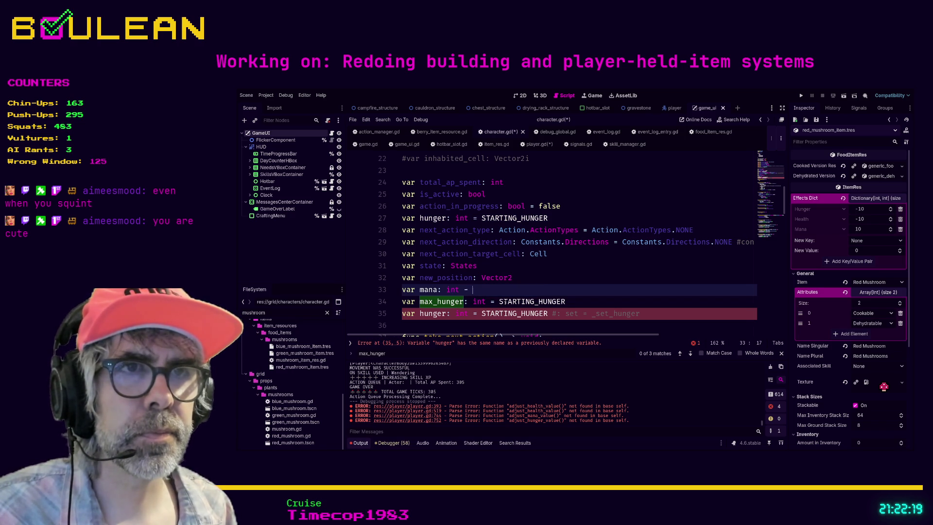
key("BackSpace")
key("BackSpace")
type("= STARTING_MANA")
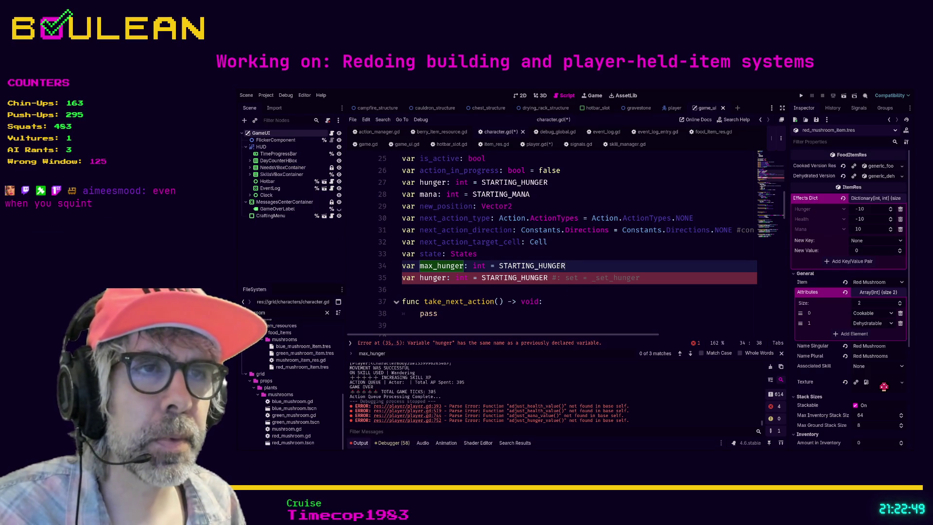
- Set max_hunger to 500 and delete the duplicate hunger declaration
left_click_drag(579, 265, 501, 265)
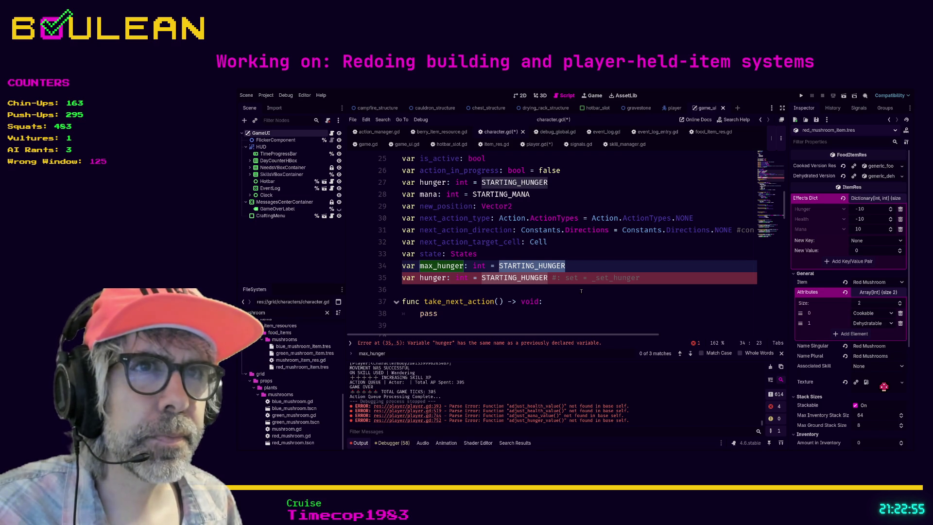
type("500")
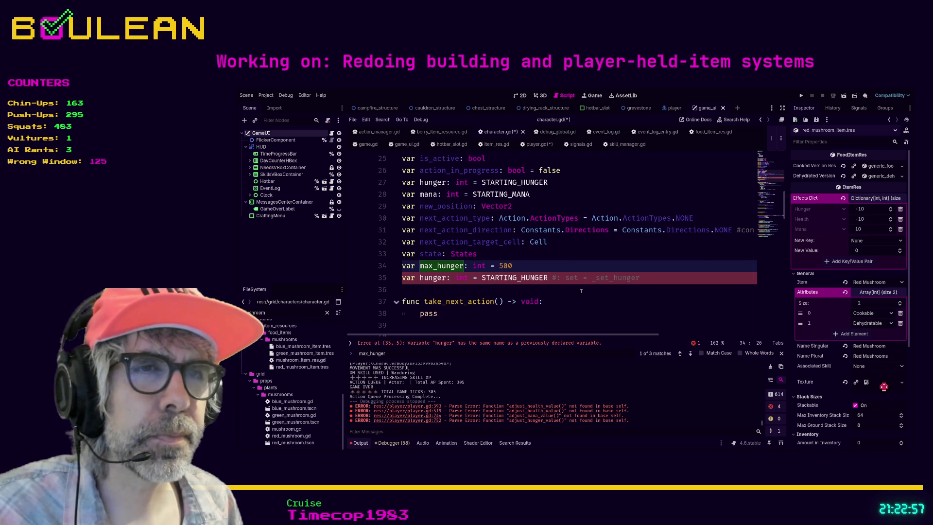
key("Down")
key("End")
key("shift+Home")
key("BackSpace")
key("Return")
key("Up")
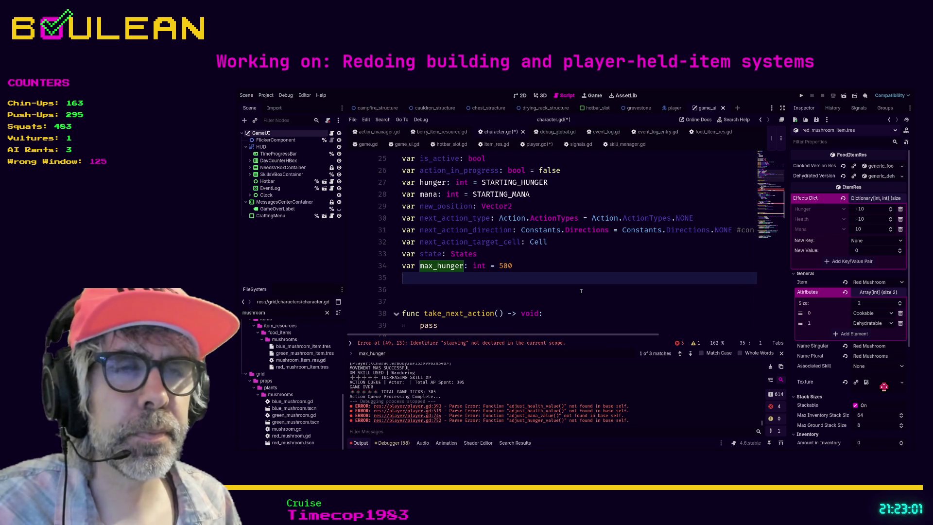
- Move the max_hunger declaration up beside mana
left_click(571, 254)
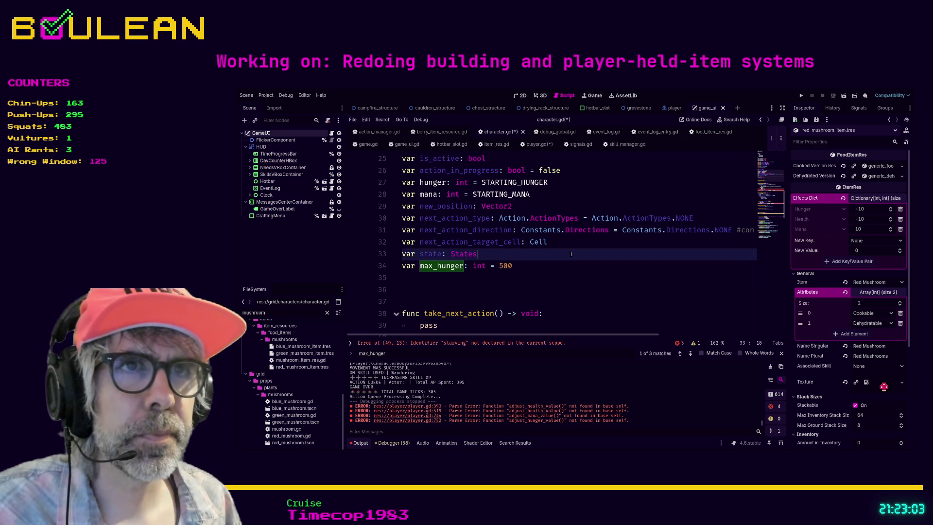
key("Down")
key("alt+Up")
key("alt+Up")
key("alt+Up")
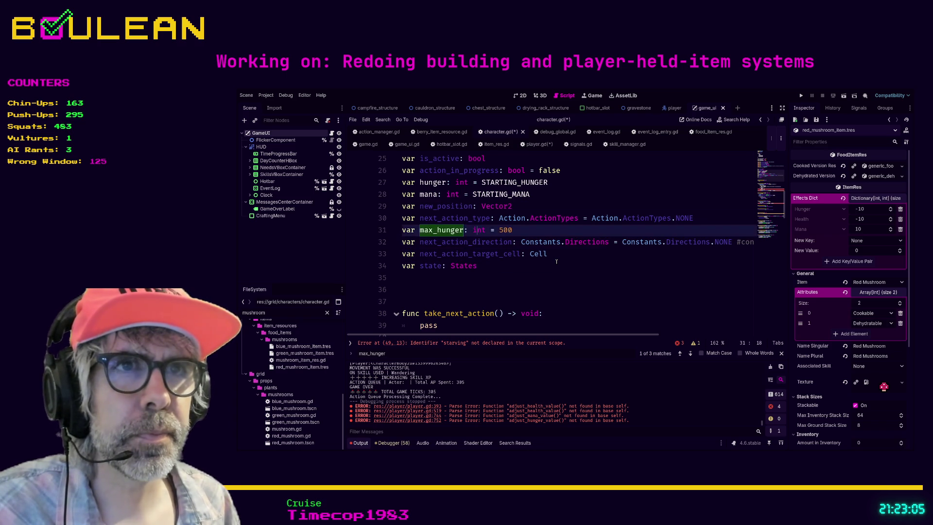
left_click(563, 267)
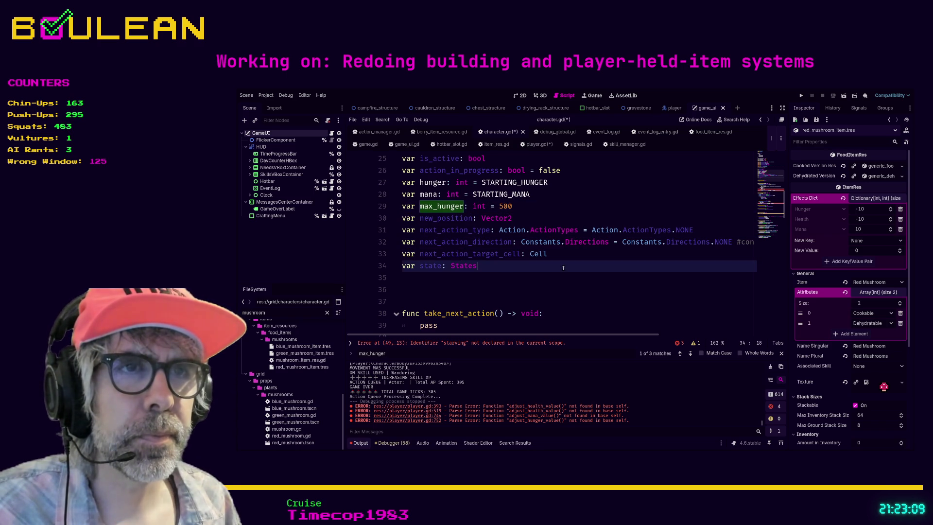
scroll(564, 267, "up", 4)
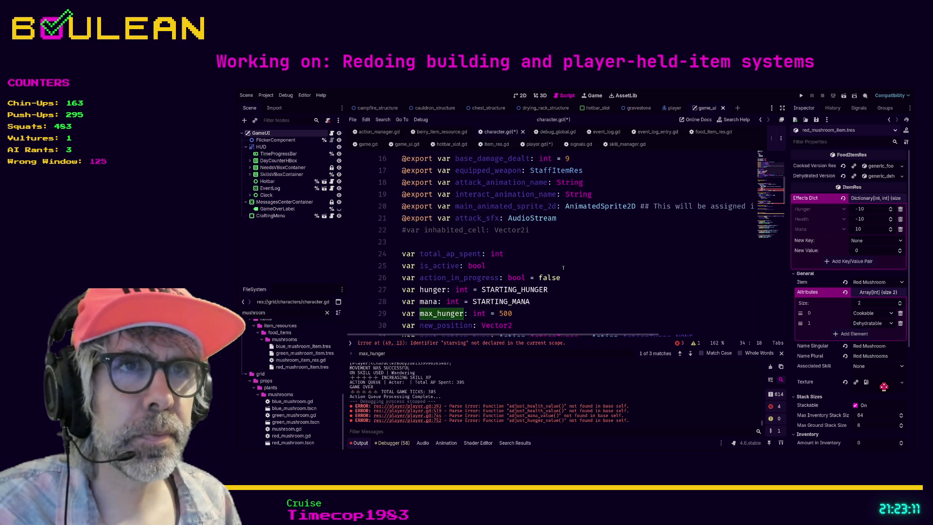
- Find the starving declaration in player.gd and remove it
scroll(563, 267, "down", 2)
left_click(563, 266)
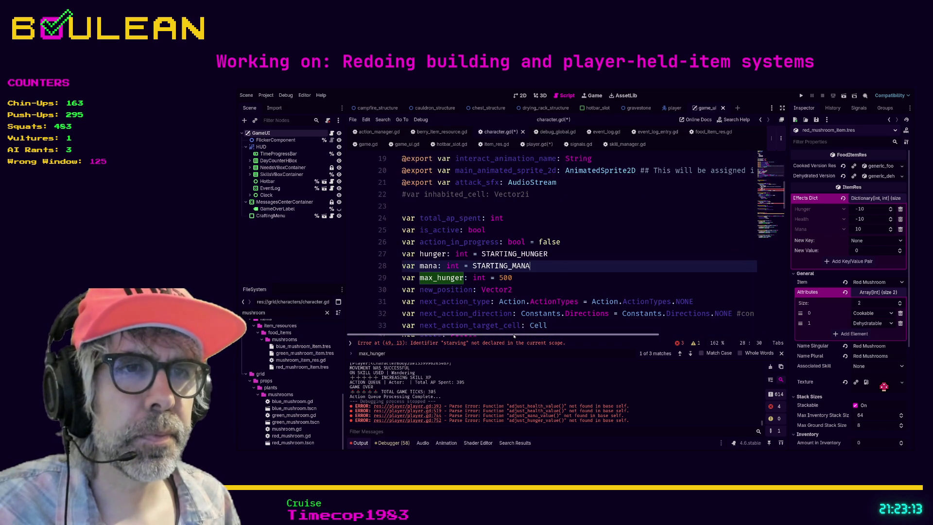
left_click(505, 344)
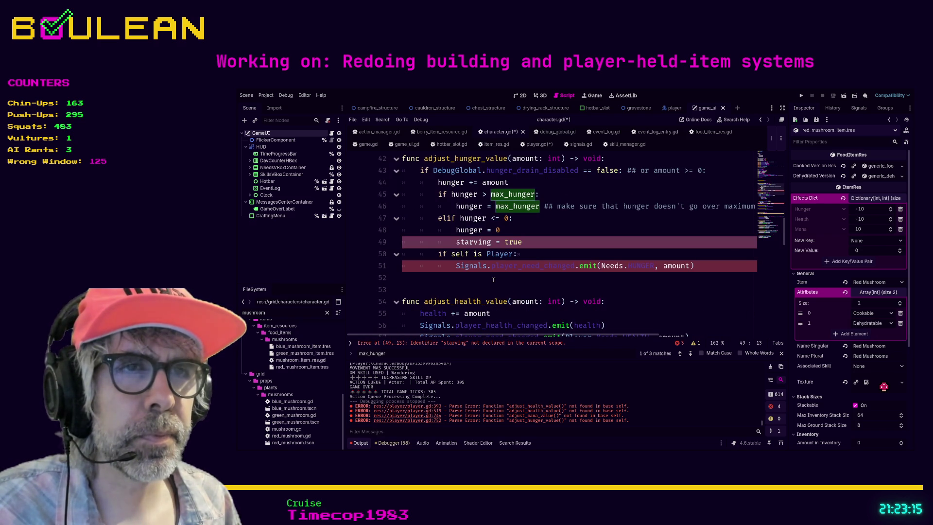
left_click(487, 283)
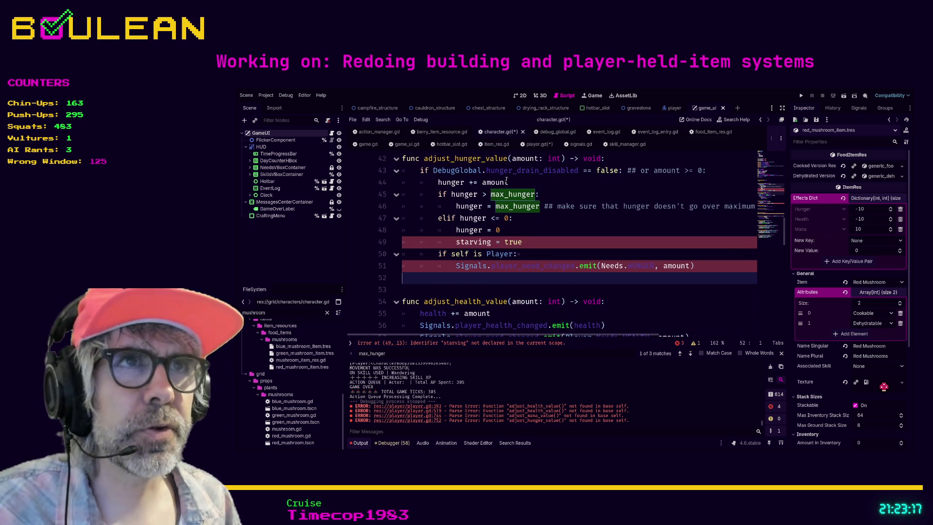
left_click(535, 146)
key("ctrl+f")
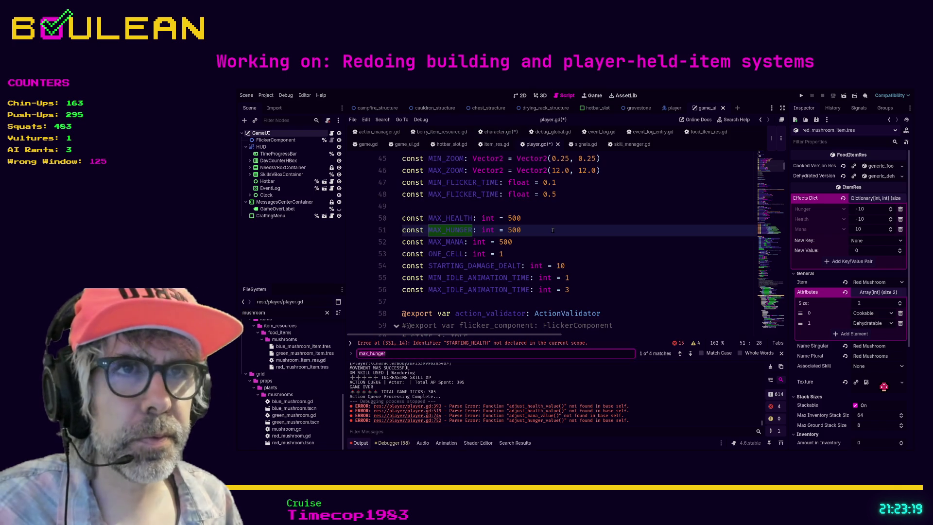
type("starving")
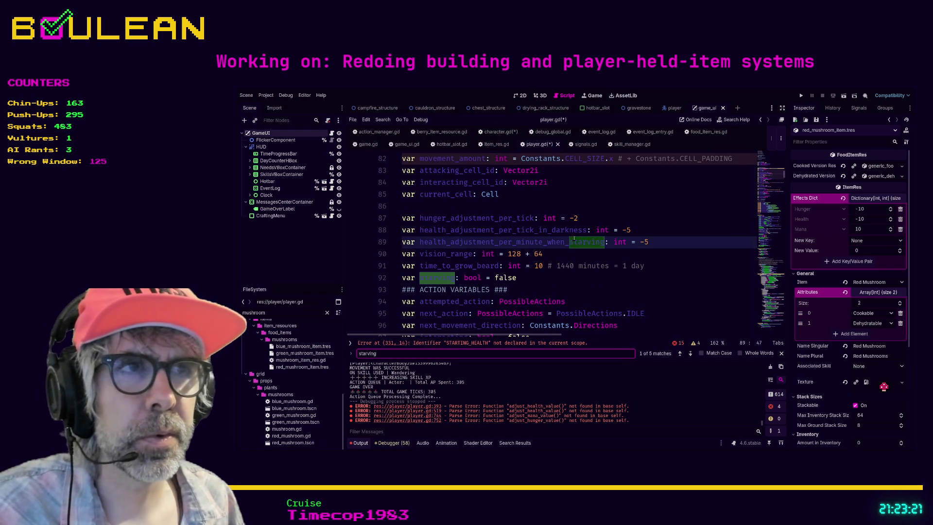
left_click(549, 279)
key("shift+Home")
key("ctrl+c")
key("BackSpace")
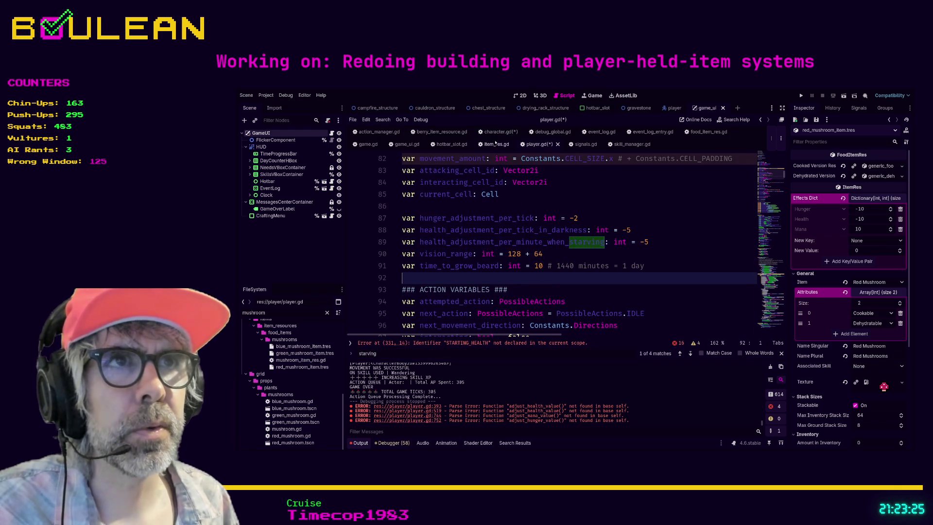
- Paste the starving bool declaration, defaulting to false, above var state in character.gd
left_click(501, 131)
scroll(534, 233, "up", 12)
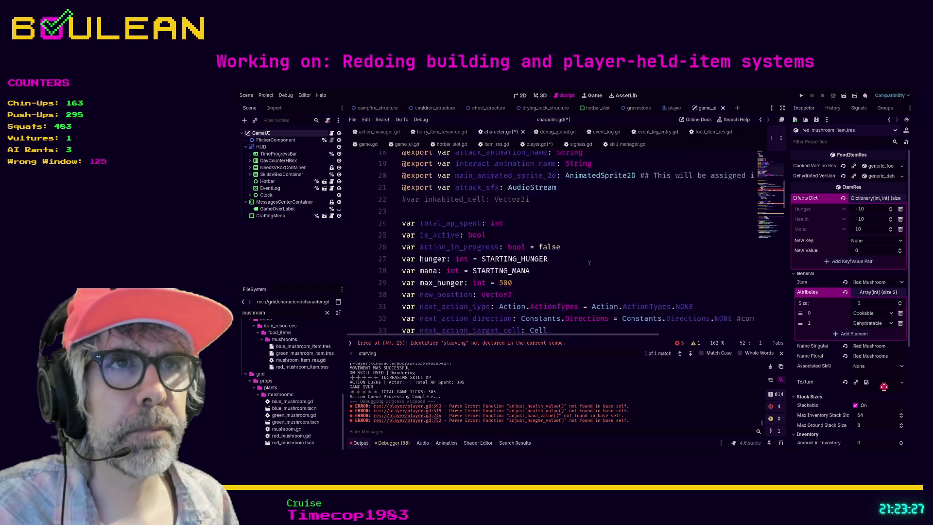
scroll(592, 264, "down", 4)
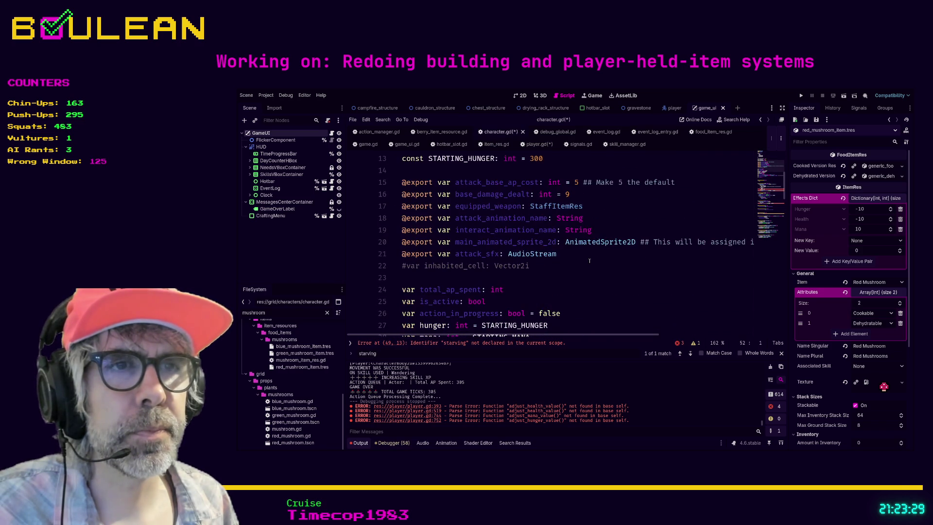
scroll(588, 261, "down", 1)
scroll(589, 261, "down", 3)
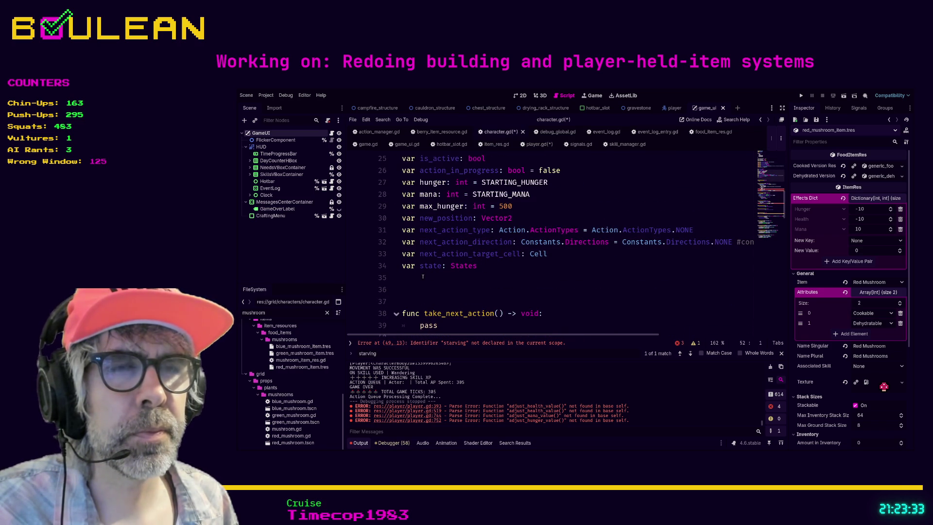
left_click(409, 267)
key("ctrl+shift+Return")
key("ctrl+v")
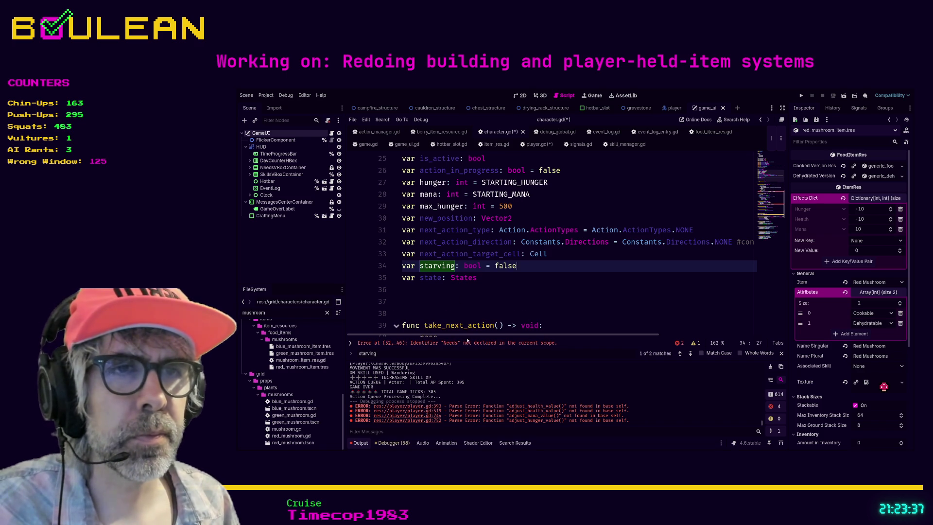
left_click(466, 343)
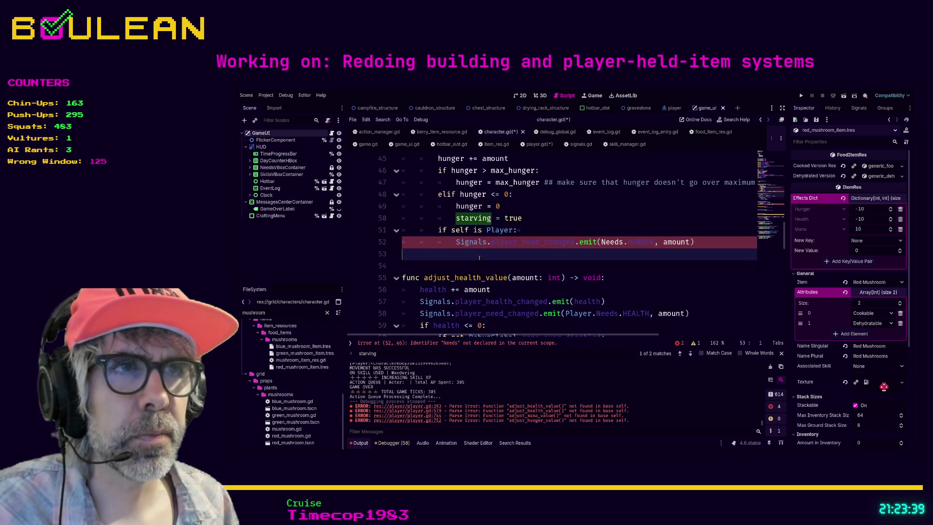
- Find the Needs enum in player.gd and cut it out
left_click(623, 243)
left_click(630, 242)
left_click(625, 241)
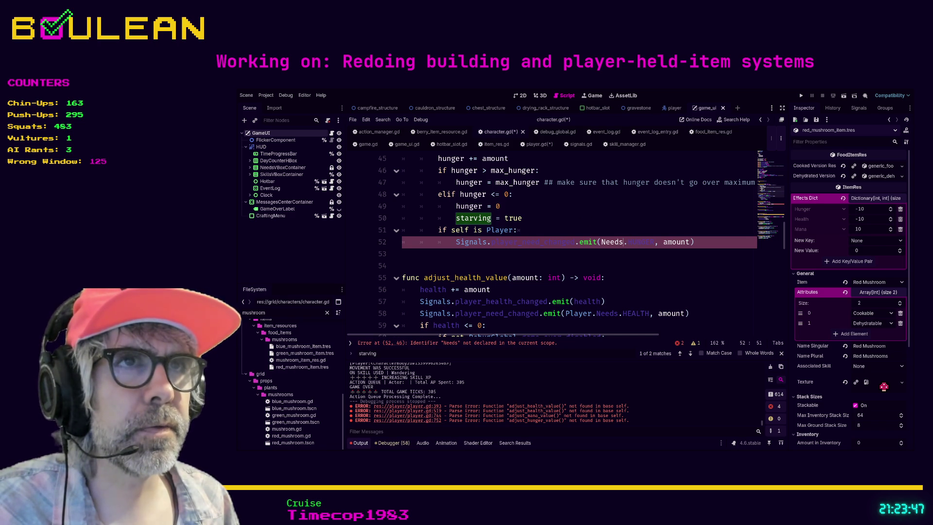
left_click(539, 144)
scroll(596, 210, "up", 3)
left_click(596, 210)
key("ctrl+f")
type("Needs")
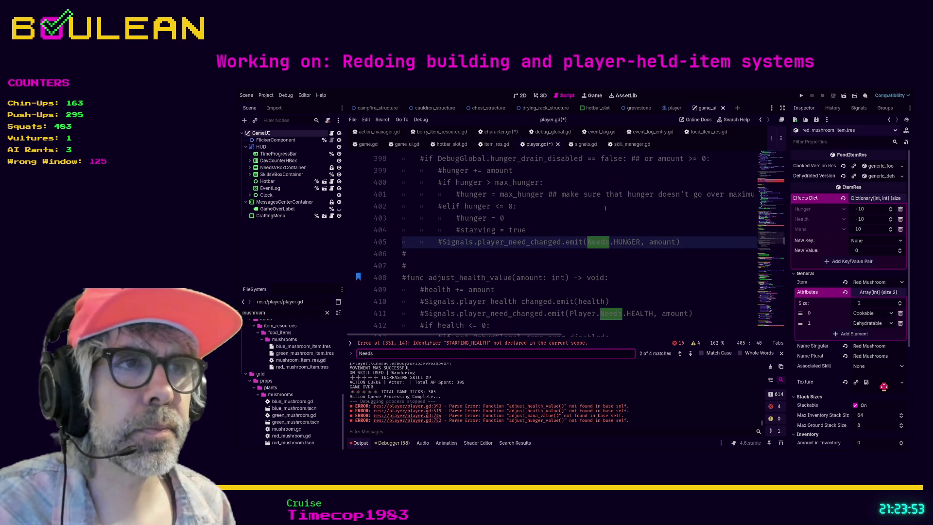
left_click(680, 353)
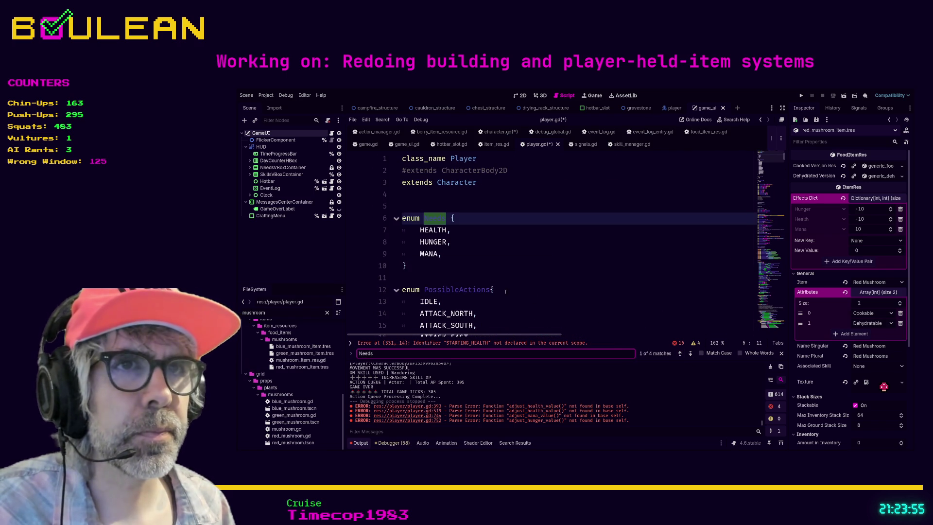
mouse_move(435, 271)
left_mouse_down()
mouse_move(408, 254)
mouse_move(395, 218)
left_mouse_up()
key("ctrl+c")
key("BackSpace")
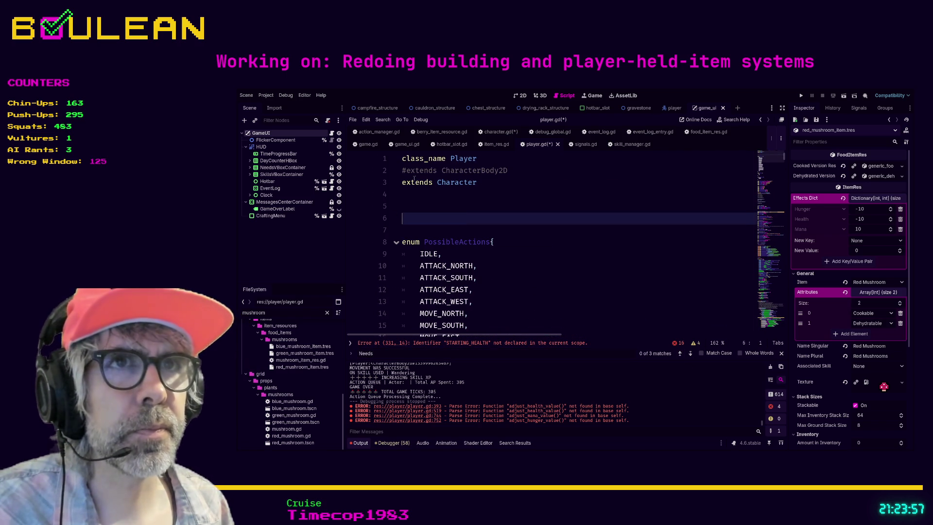
- Paste the Needs enum (HEALTH, HUNGER, MANA) below the States enum in character.gd
left_click(497, 131)
scroll(583, 243, "up", 5)
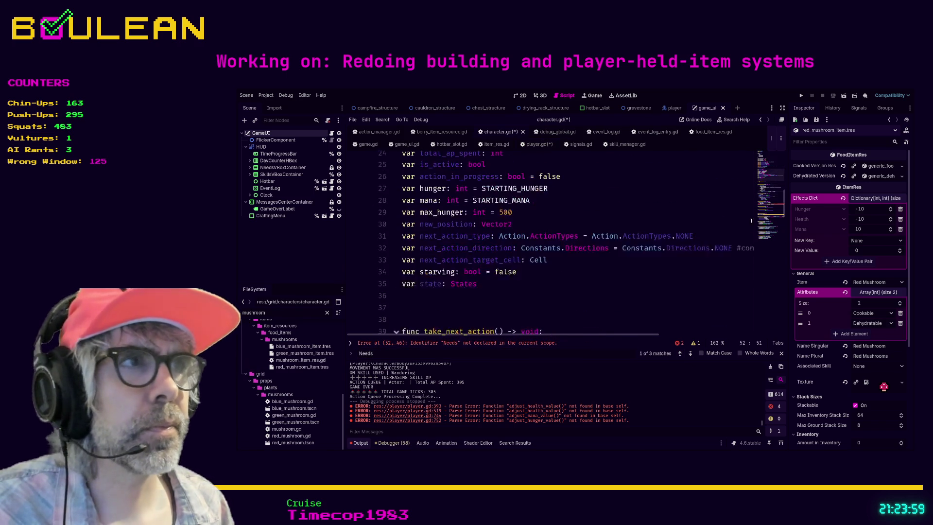
scroll(624, 206, "up", 7)
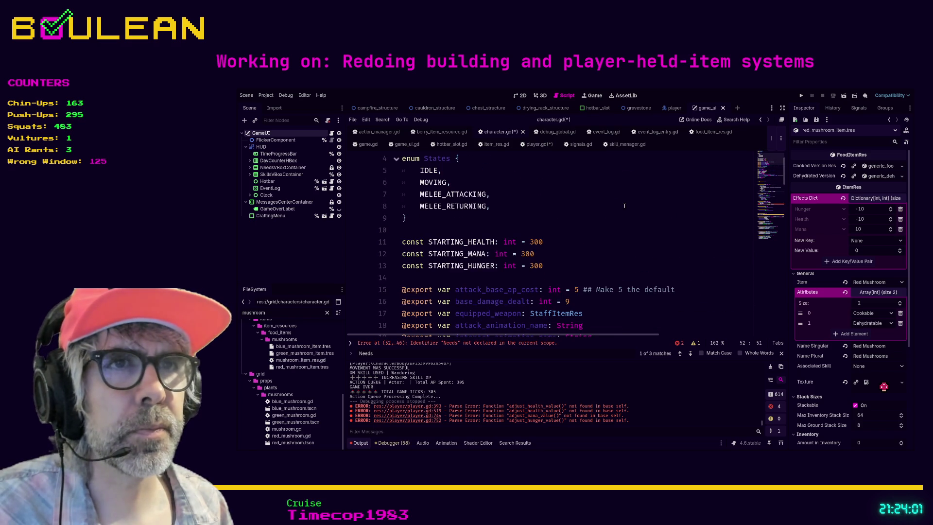
left_click(449, 222)
key("ctrl+v")
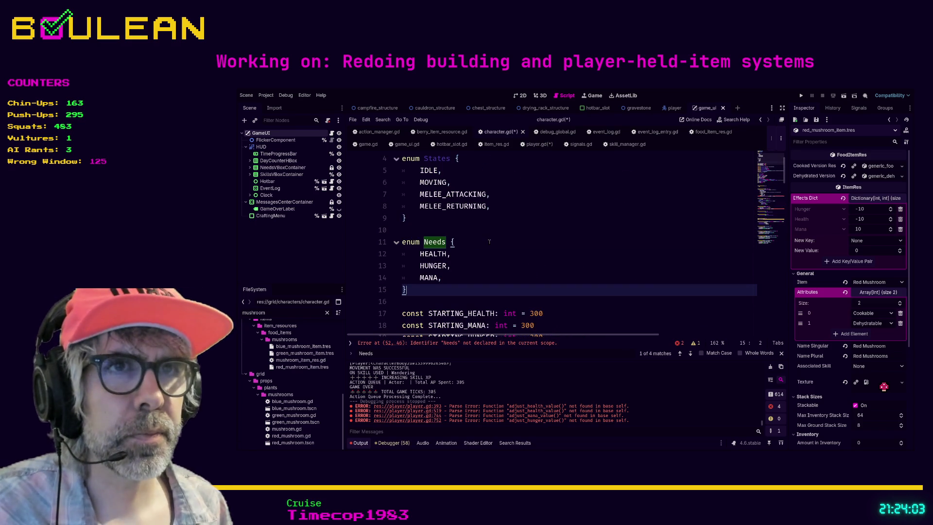
scroll(534, 244, "down", 2)
scroll(534, 245, "down", 1)
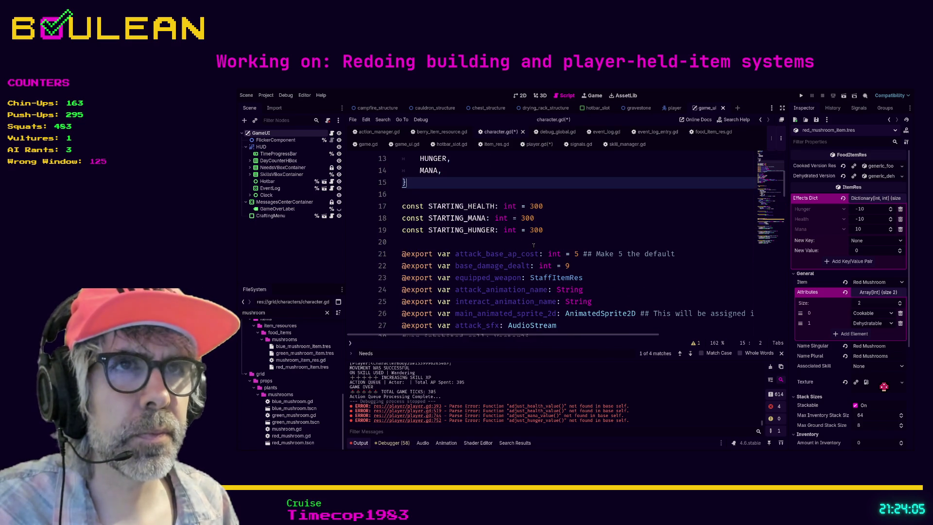
- Save character.gd and player.gd, then run the game with F5
scroll(533, 245, "down", 4)
left_click(584, 278)
key("ctrl+s")
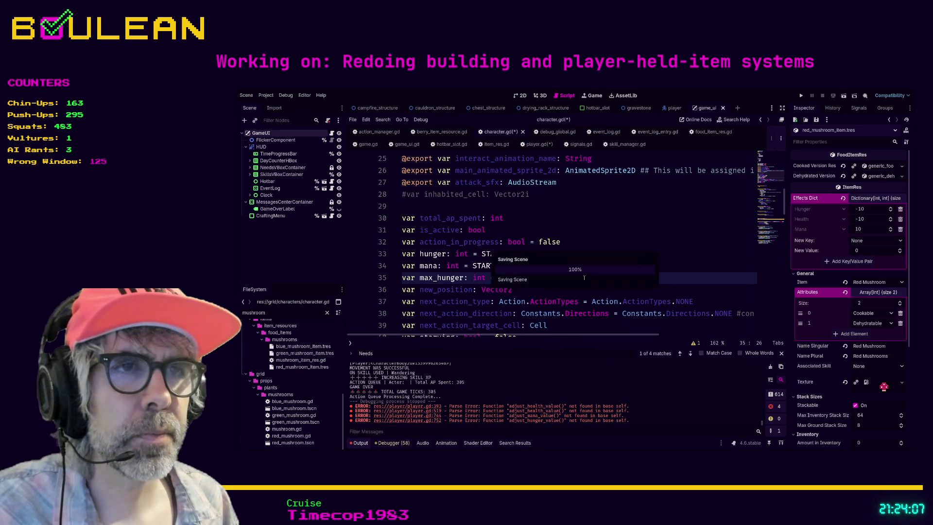
scroll(584, 277, "down", 20)
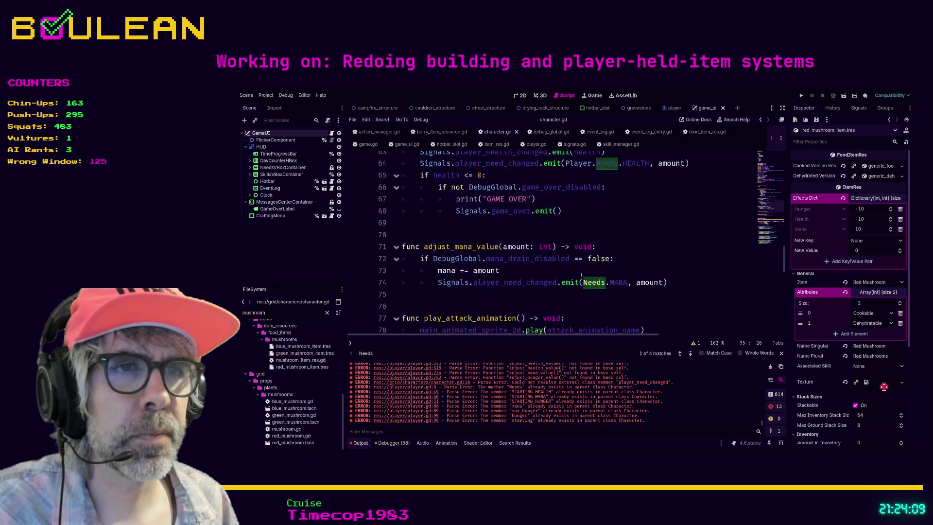
scroll(581, 274, "down", 7)
left_click(630, 301)
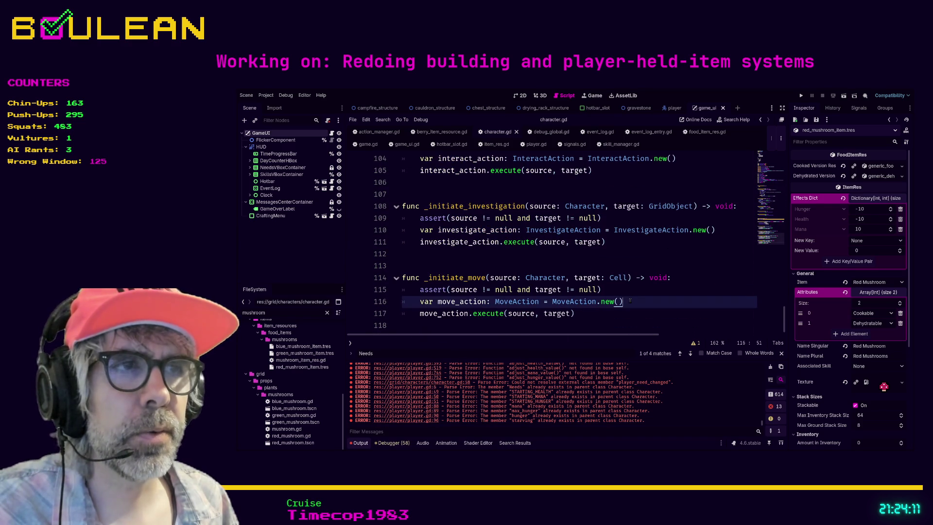
left_click(536, 144)
left_click(559, 254)
key("ctrl+s")
scroll(561, 256, "down", 3)
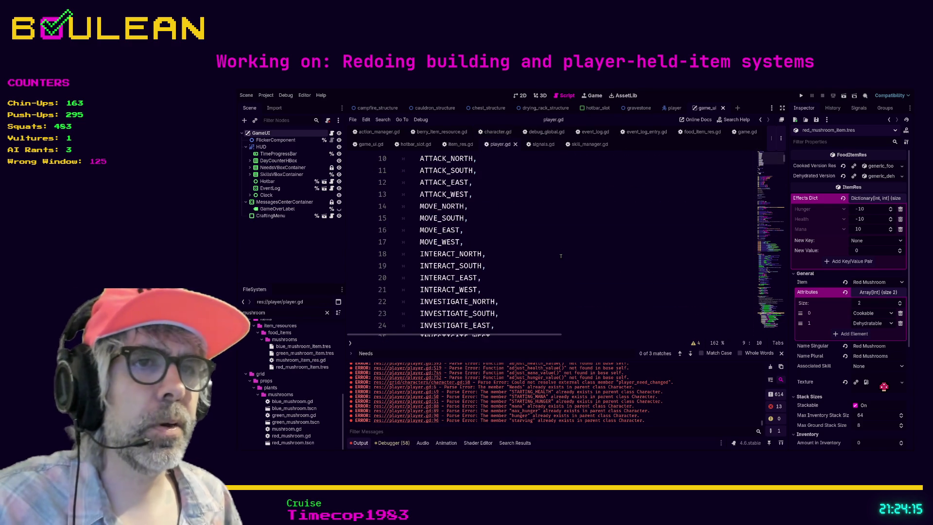
key("F5")
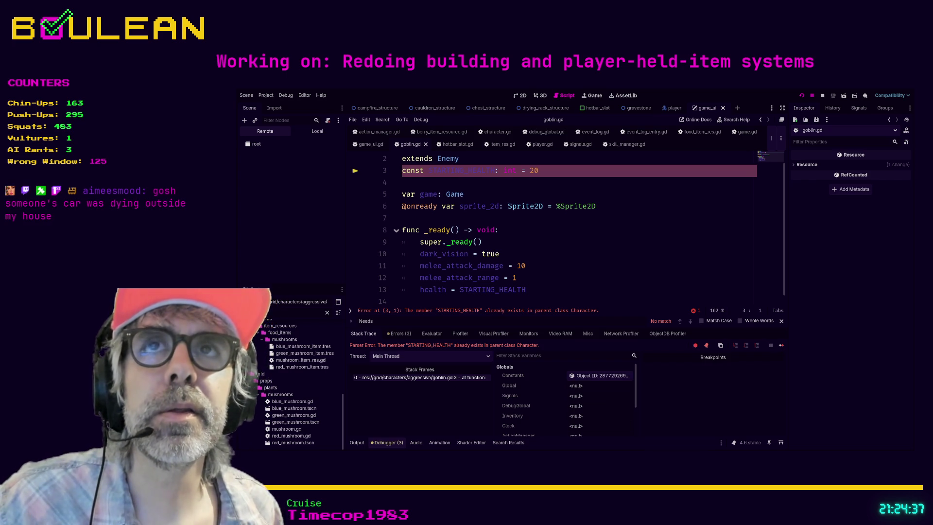
- Insert an empty line below goblin.gd's STARTING_HEALTH constant on line 3
key("Down")
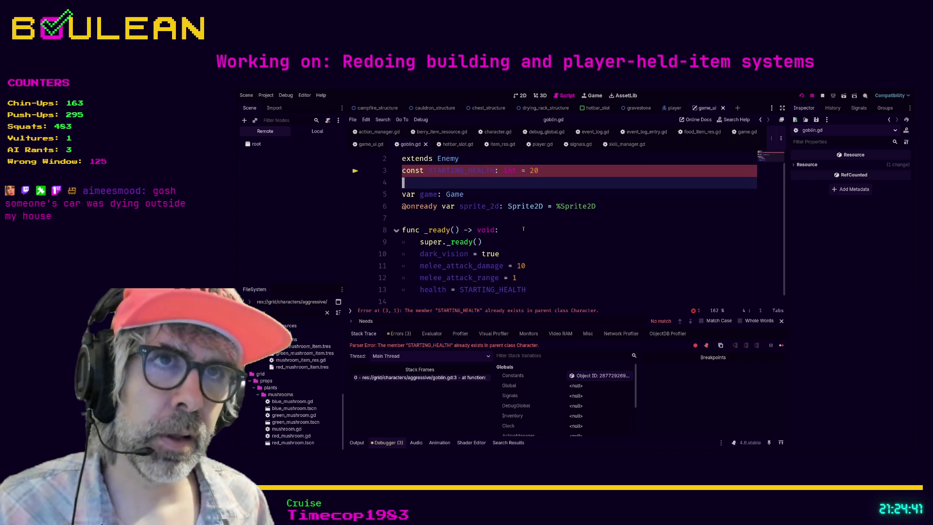
key("Return")
key("Up")
scroll(576, 243, "down", 1)
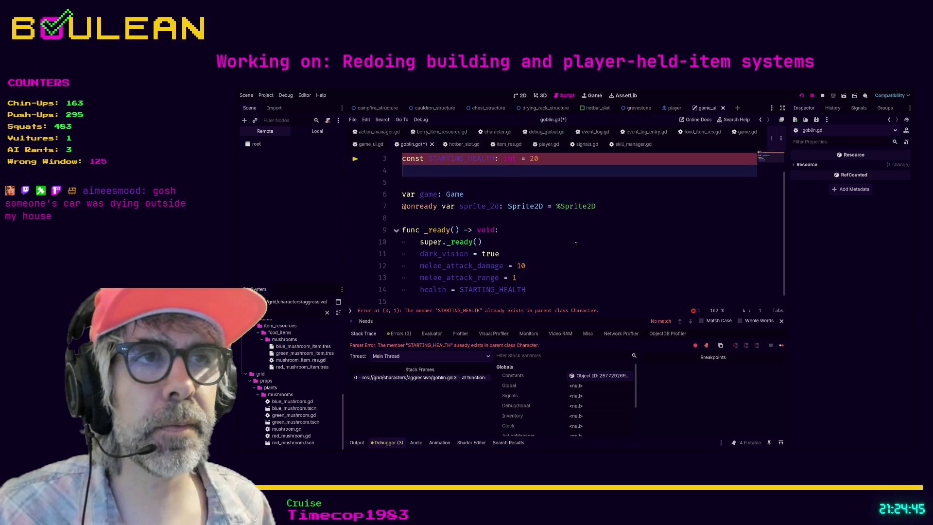
scroll(576, 243, "up", 2)
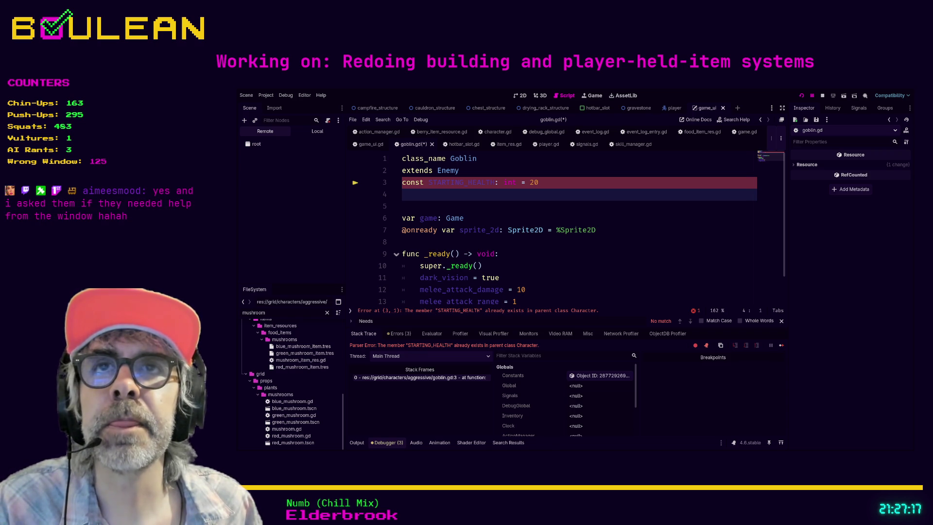
left_click(541, 206)
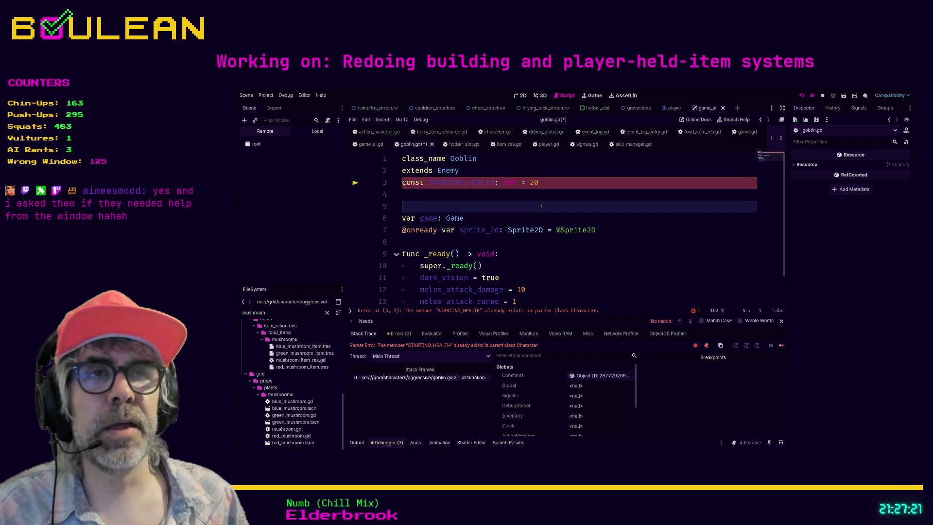
- Comment out goblin.gd's STARTING_HEALTH constant with Ctrl+K, save, and rerun the game
key("Up")
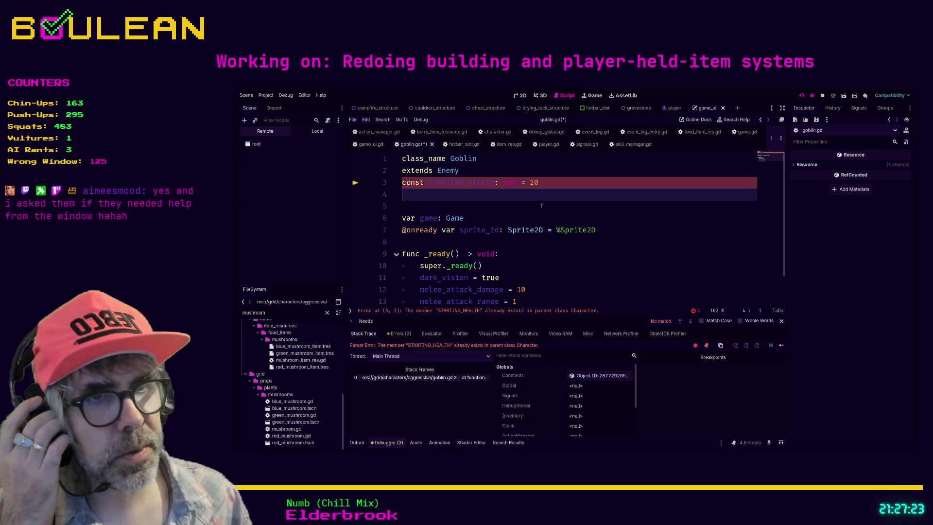
left_click(561, 185)
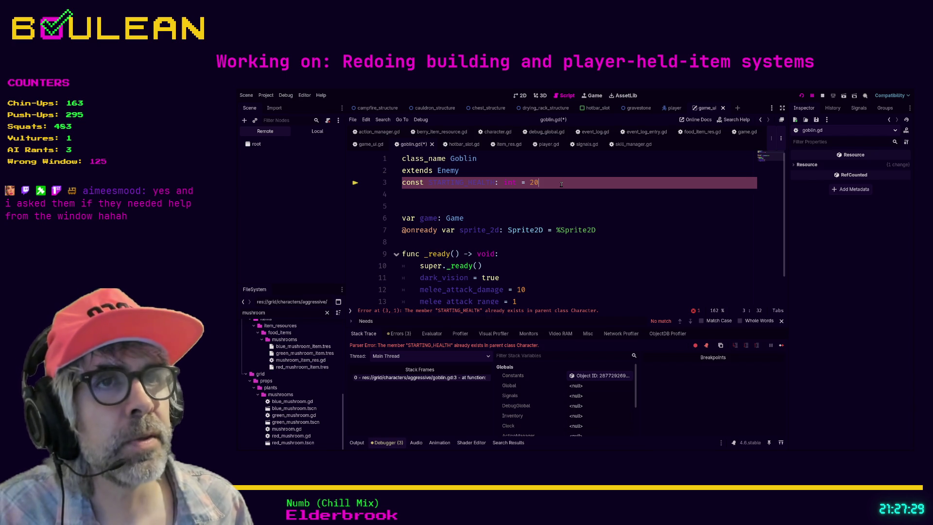
key("ctrl+k")
key("Down")
key("Down")
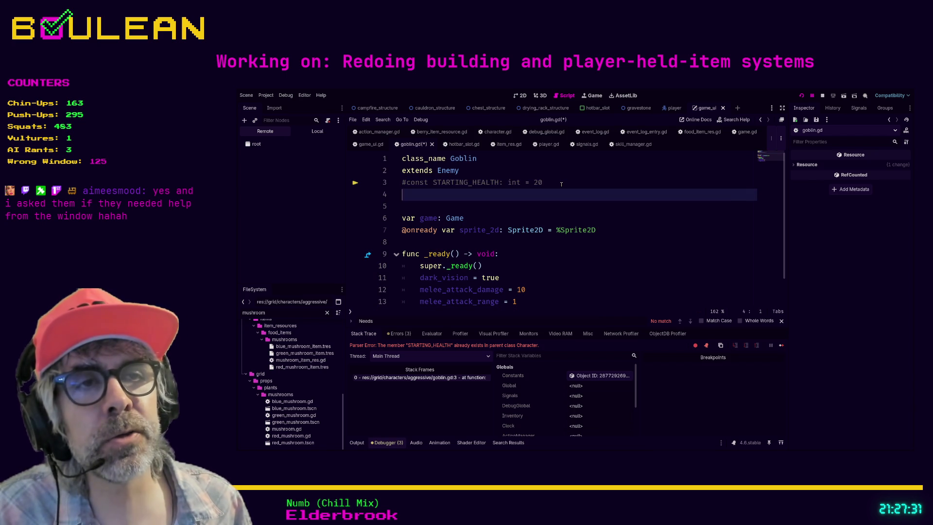
key("ctrl+s")
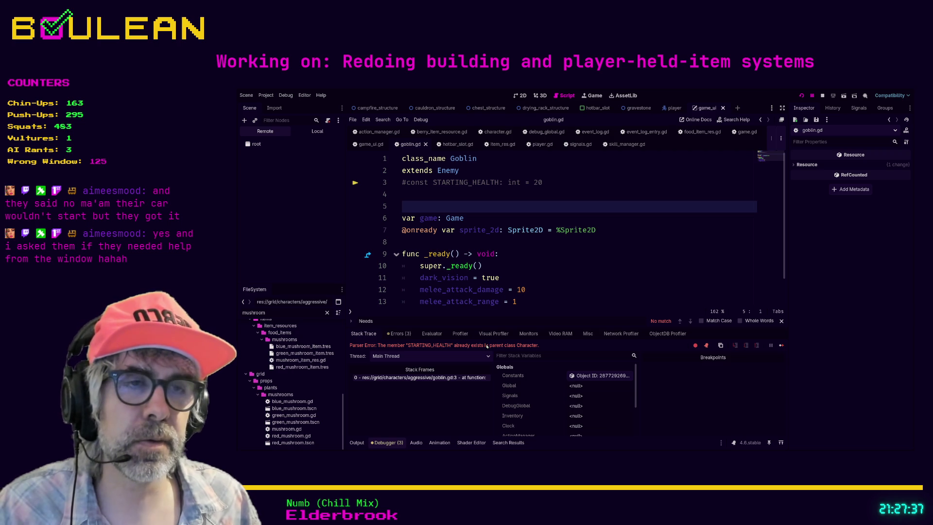
left_click(597, 286)
left_click(554, 277)
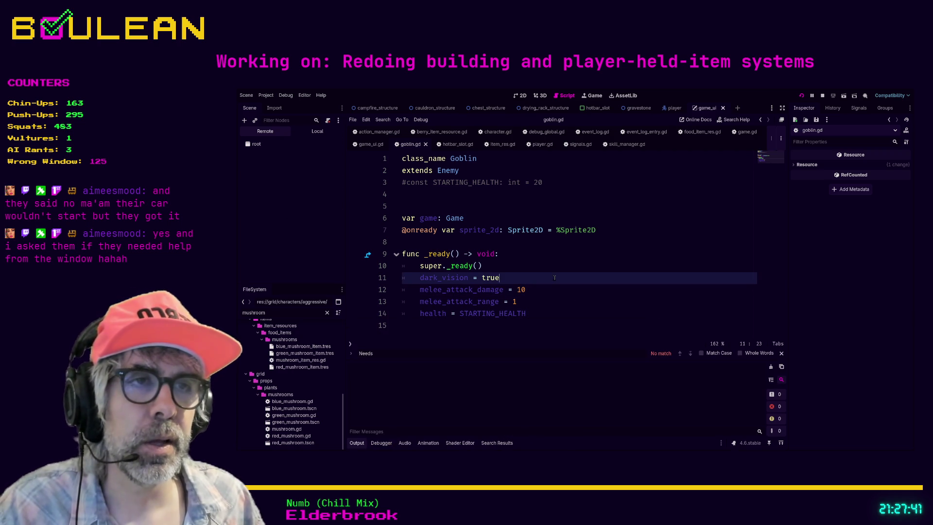
key("F5")
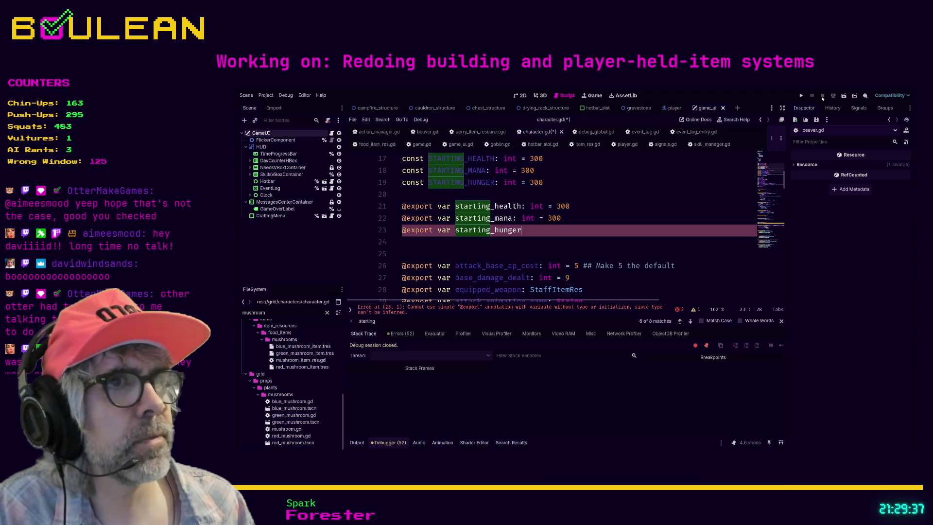
- Give starting_hunger the type and value int = 300, then save character.gd
type(": int = 300")
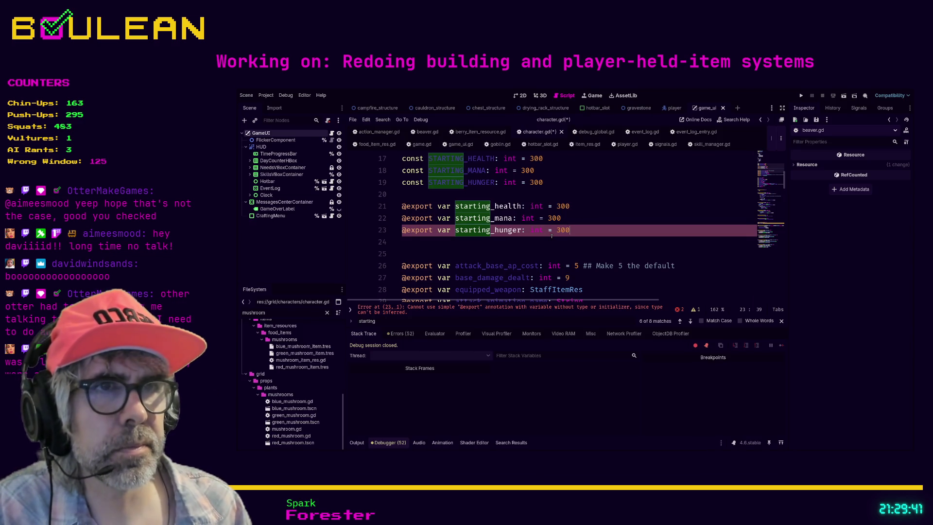
key("alt+Up")
key("alt+Up")
key("alt+Down")
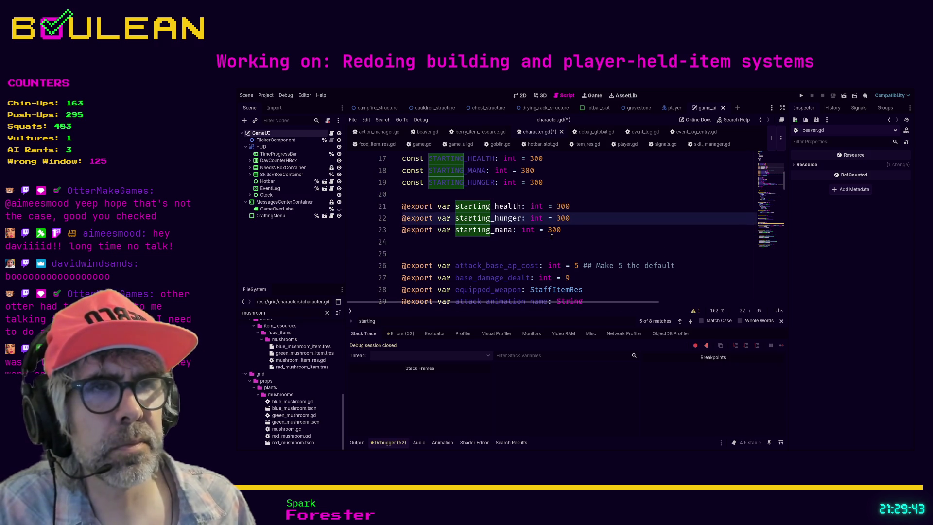
key("Down")
key("Down")
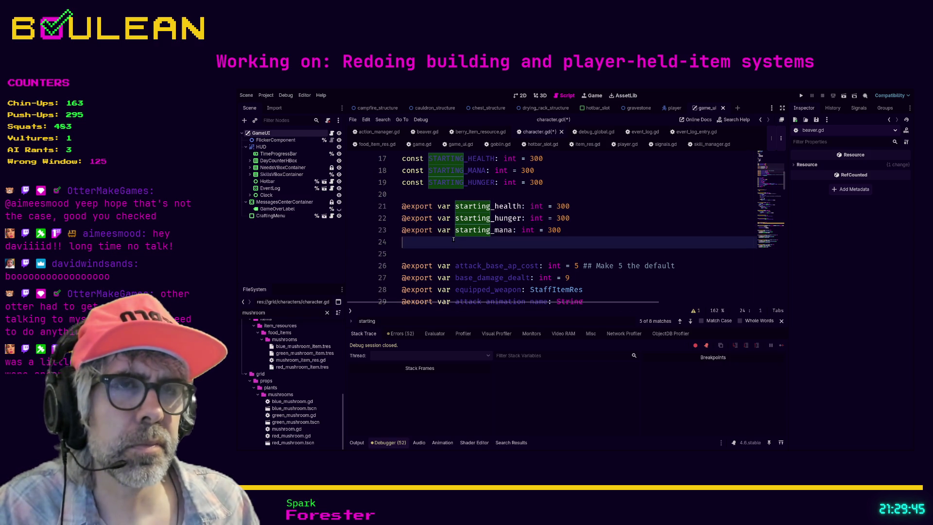
key("Down")
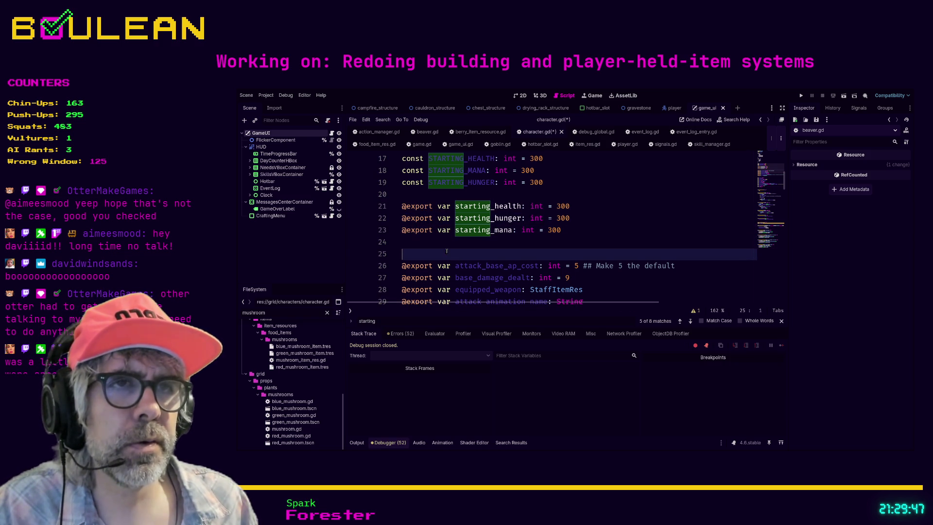
key("ctrl+s")
- Search the script for max_ to reach the max_hunger: int = 500 declaration
scroll(509, 239, "down", 4)
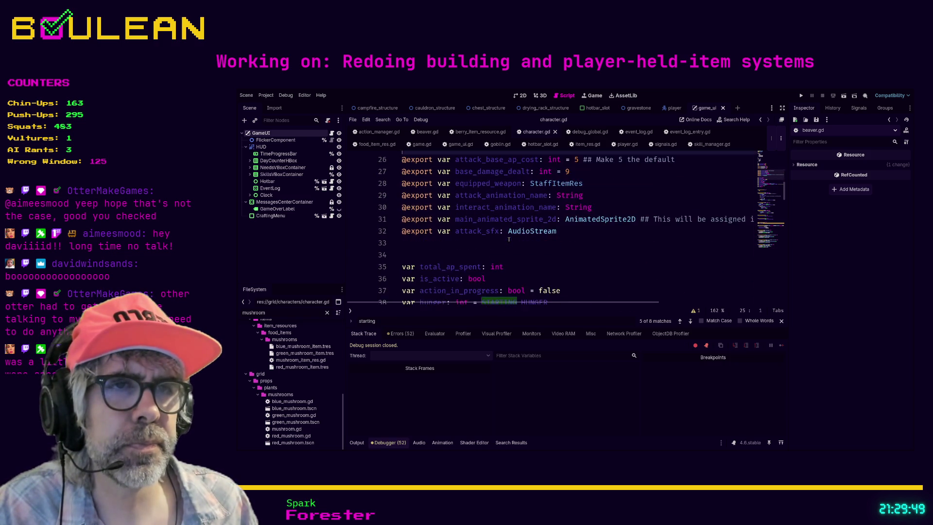
scroll(509, 239, "down", 2)
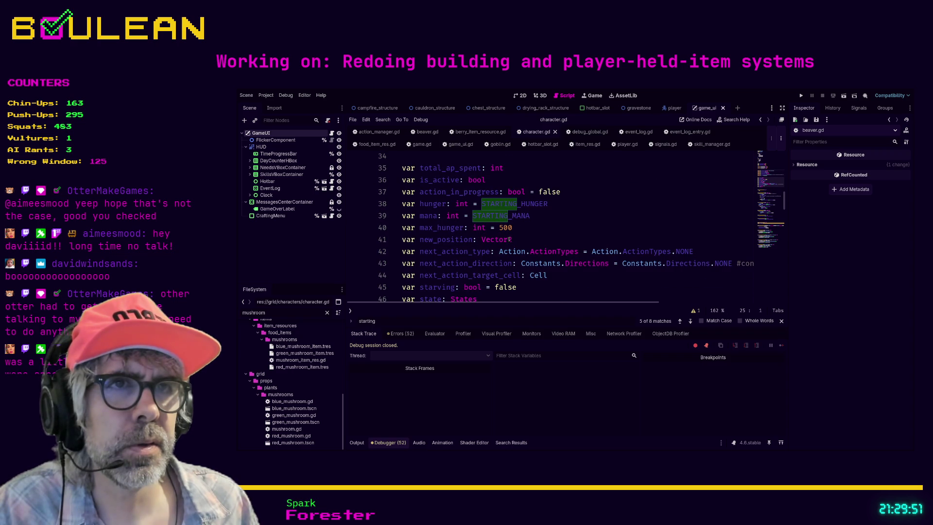
scroll(509, 239, "down", 1)
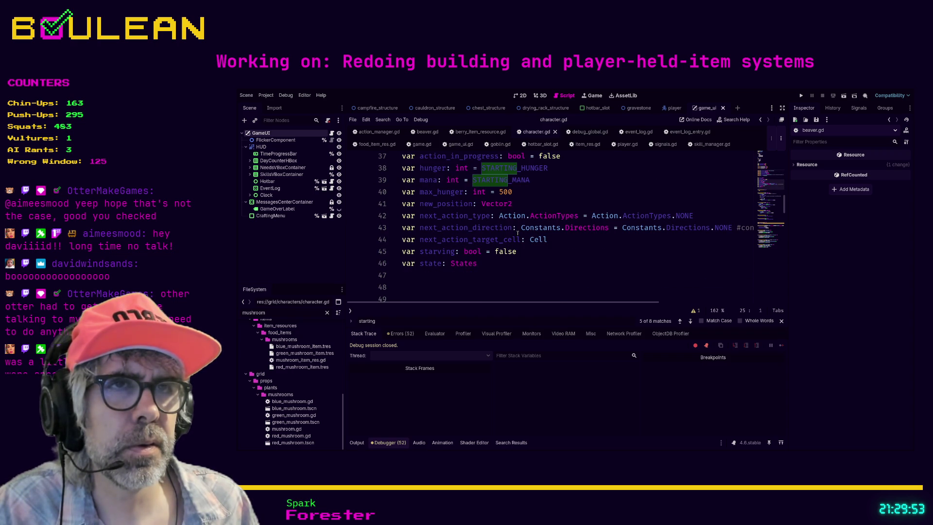
left_click(531, 193)
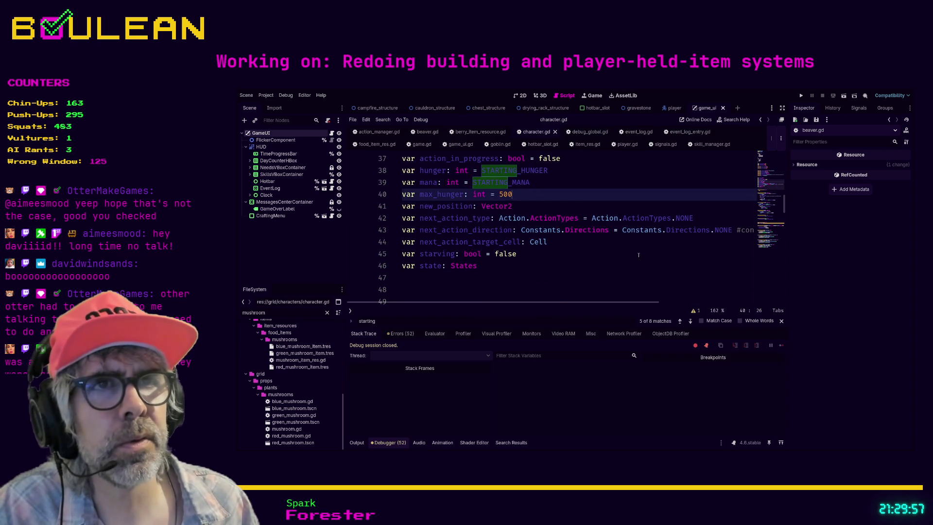
scroll(637, 254, "up", 1)
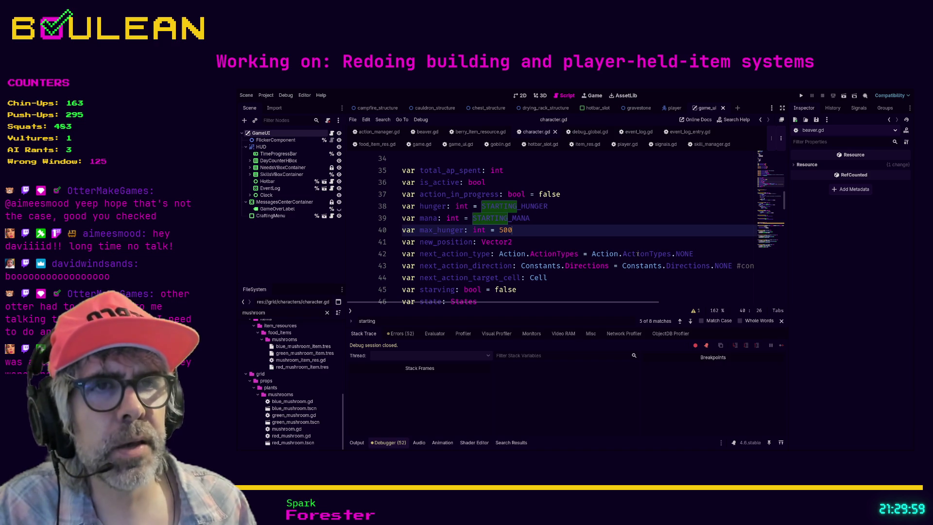
key("ctrl+f")
type("max")
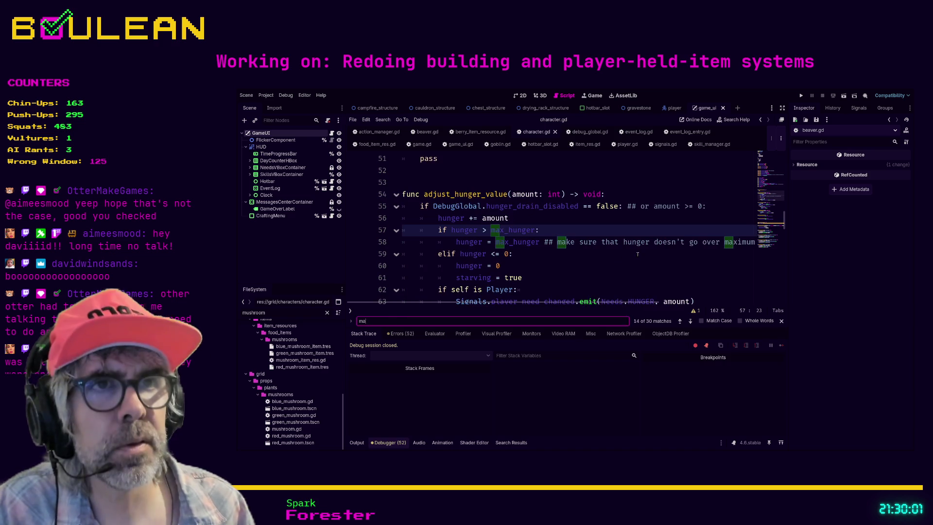
type("_")
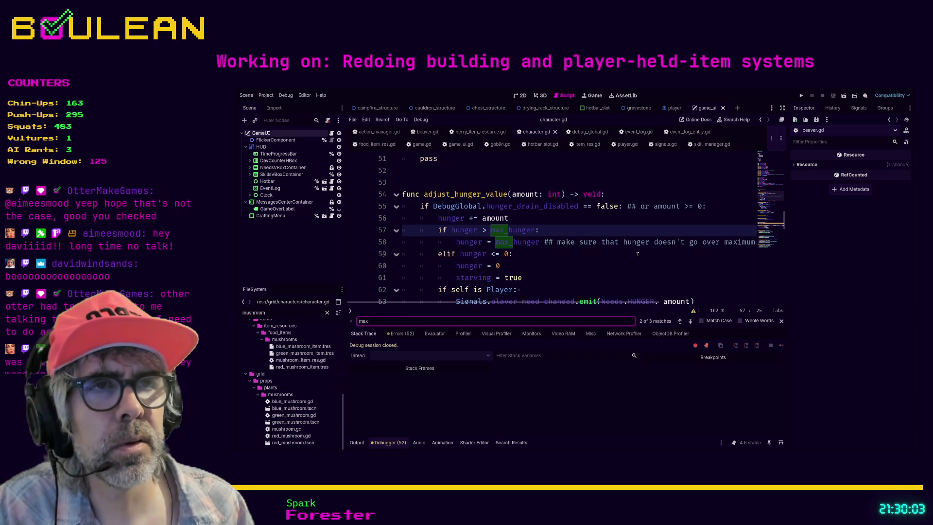
key("Return")
key("Return")
key("Return")
key("Return")
key("Return")
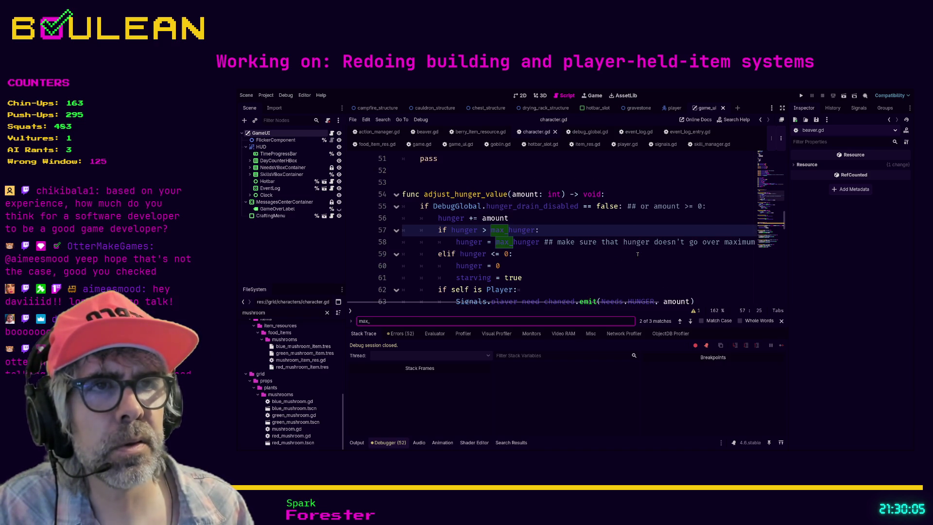
left_click(526, 230)
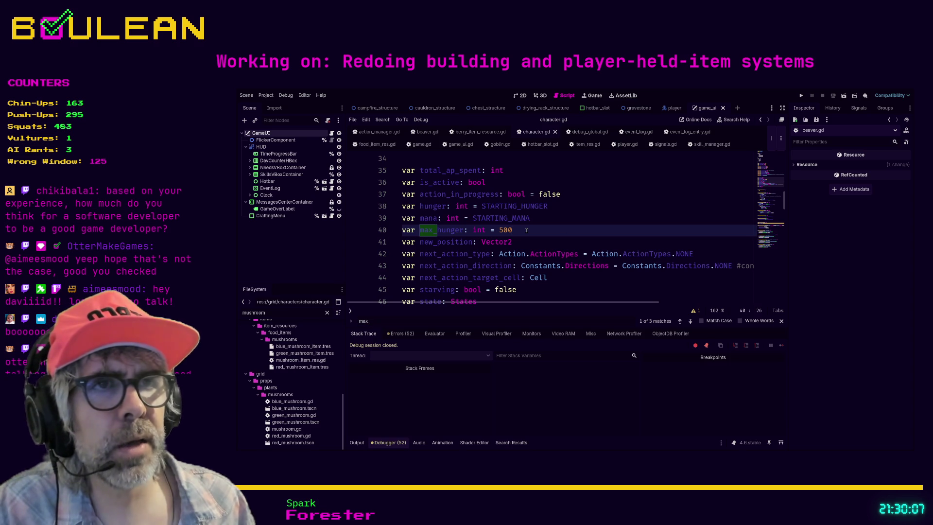
key("shift+Home")
key("ctrl+c")
key("BackSpace")
scroll(488, 220, "up", 5)
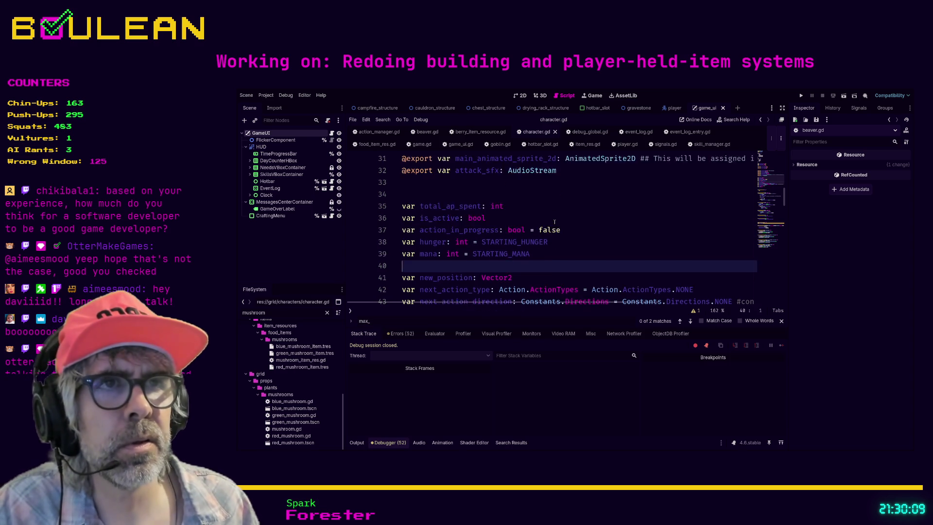
left_click(488, 220)
key("ctrl+v")
key("Home")
type("@export")
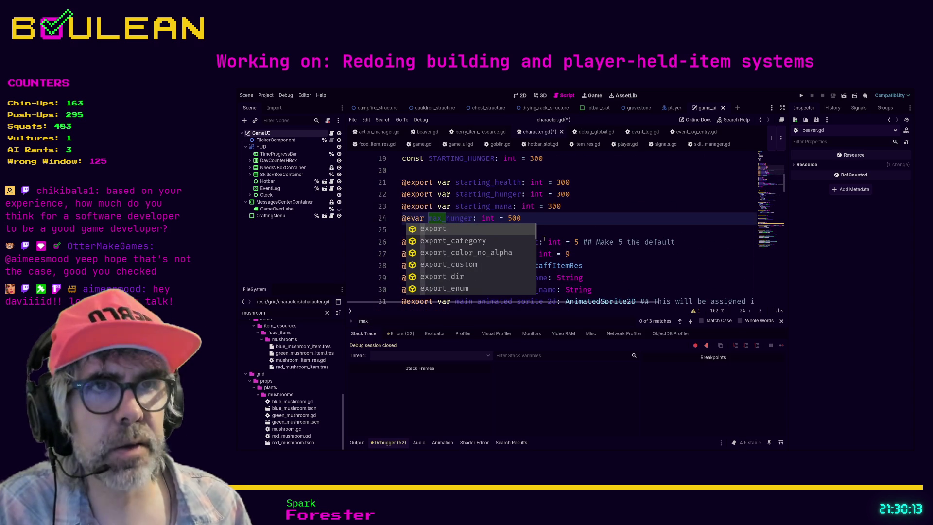
key("End")
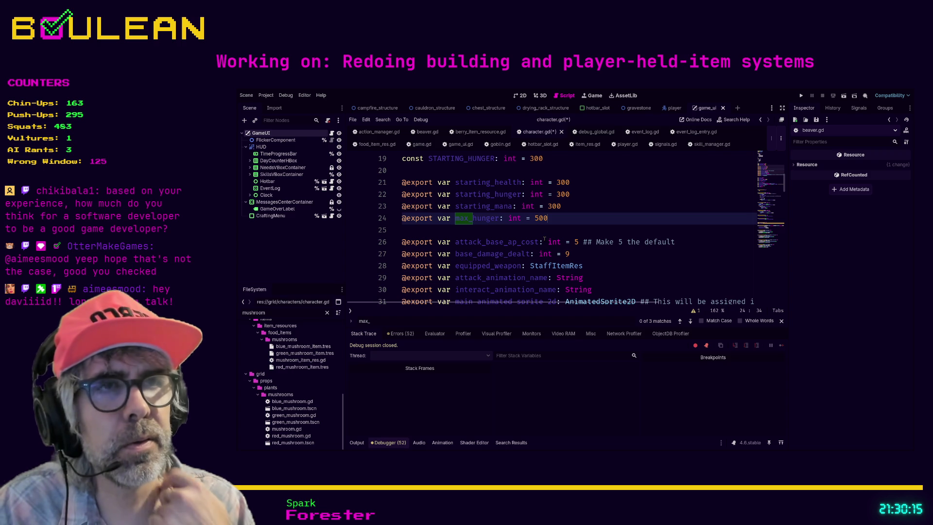
key("Return")
type("@export var")
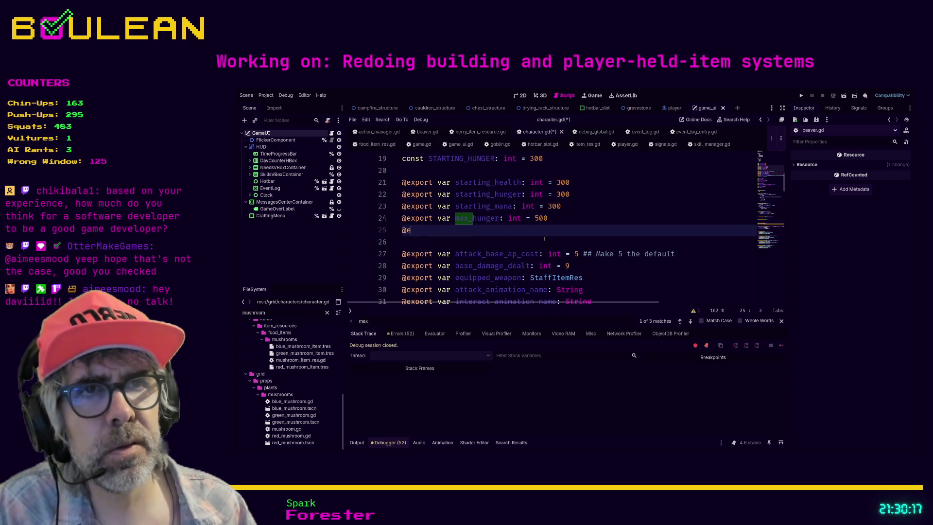
type(" max")
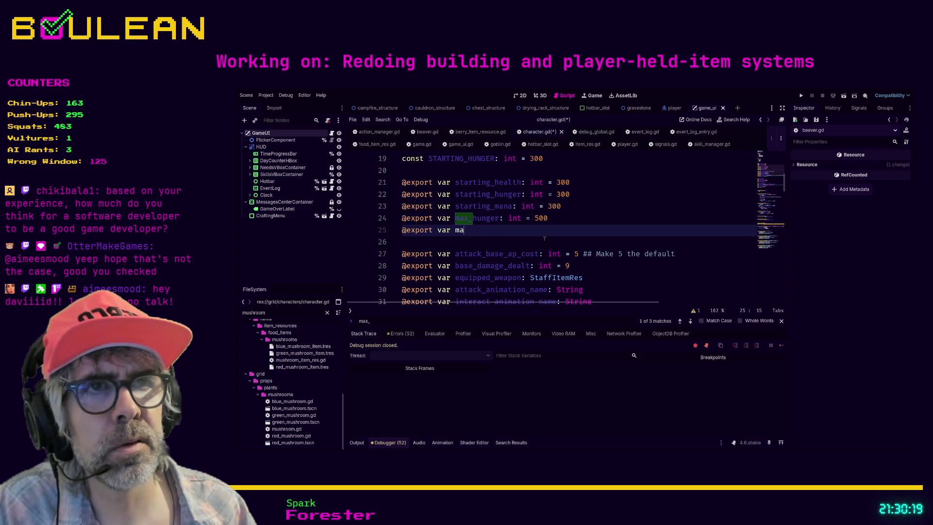
type("_health: int ")
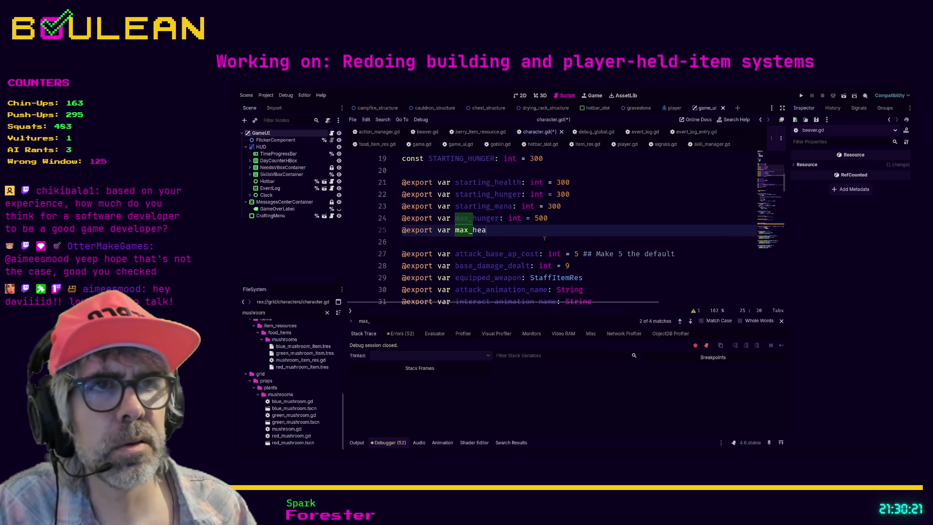
type("= 500")
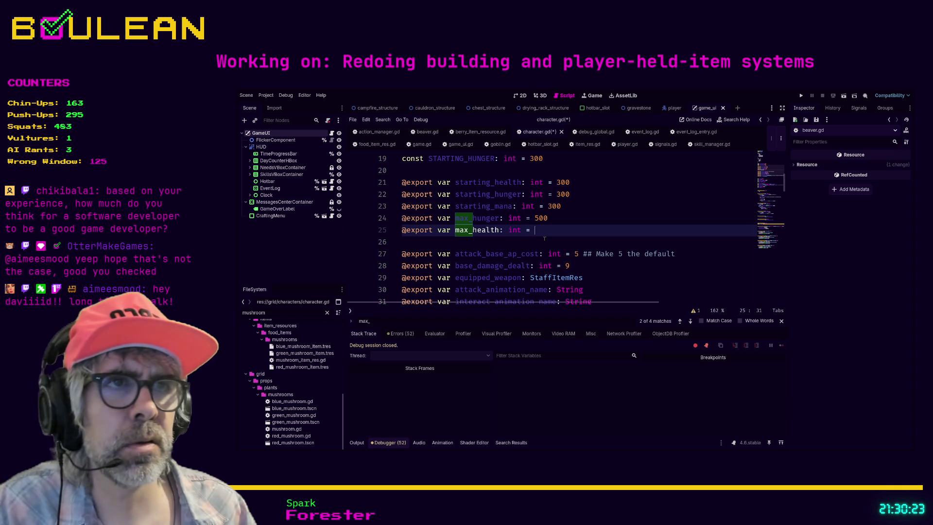
key("Return")
type("@export var ma")
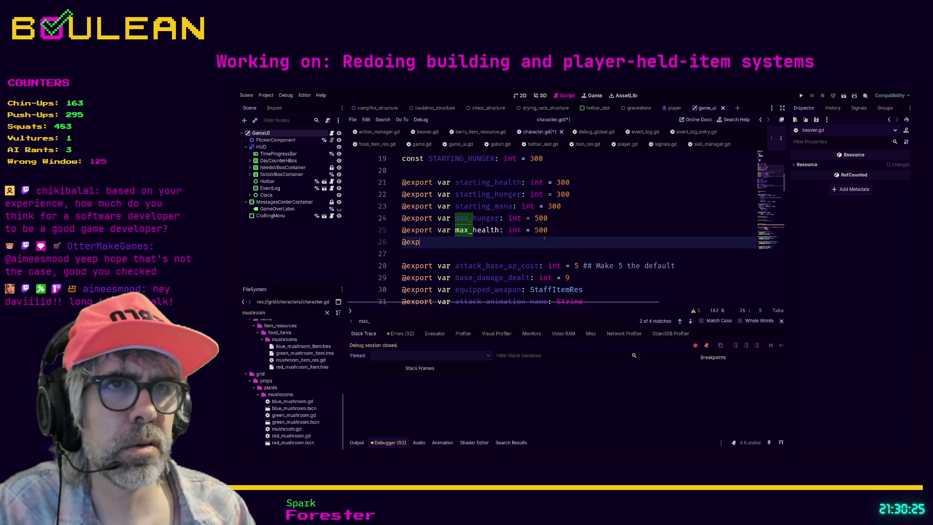
type("x_")
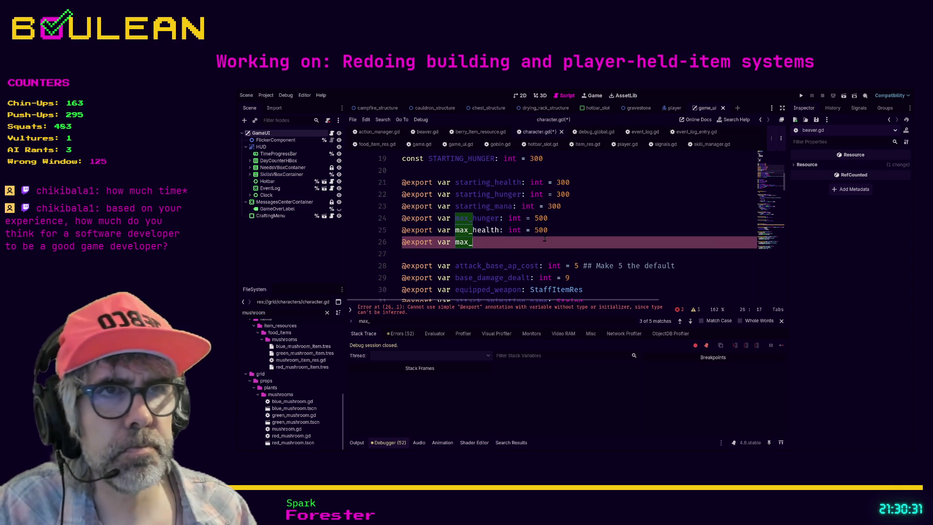
type("mana: int ")
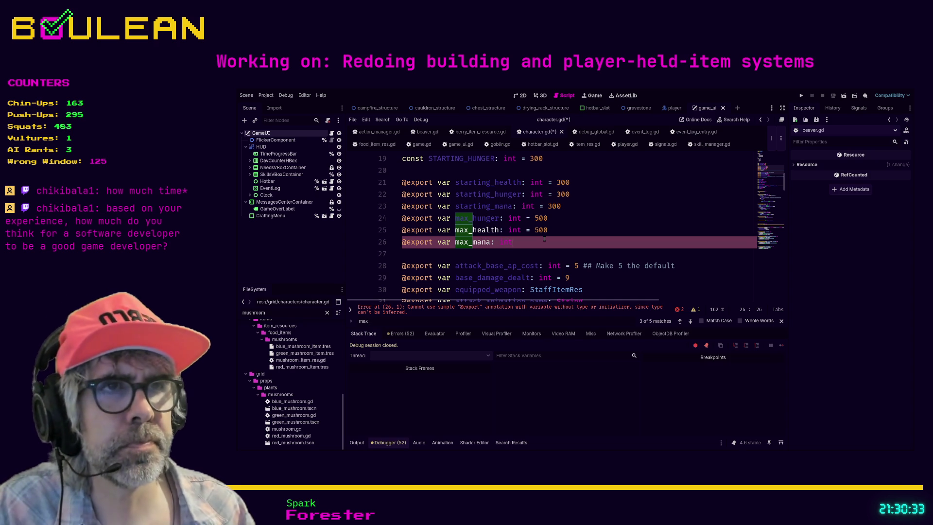
type("= 500")
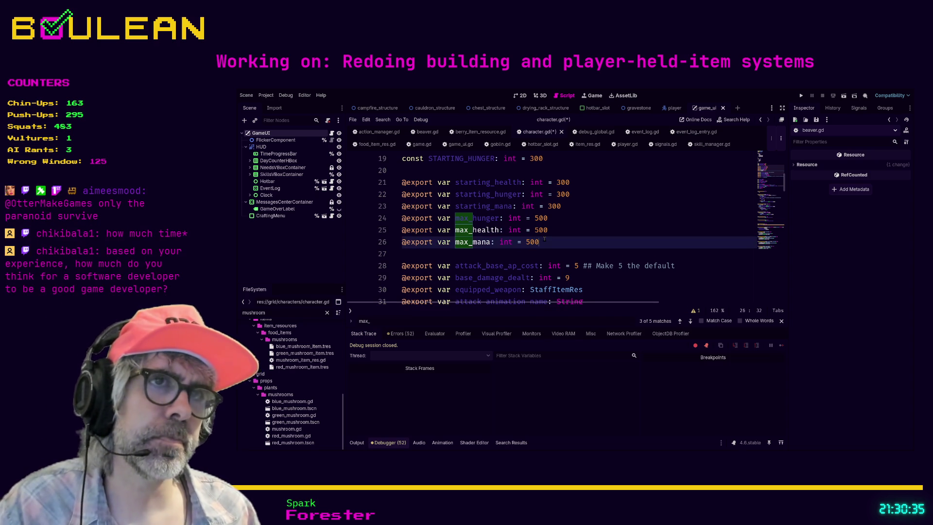
- Order the max lines as health, hunger, mana, save character.gd, and run the game
key("alt+Up")
key("alt+Up")
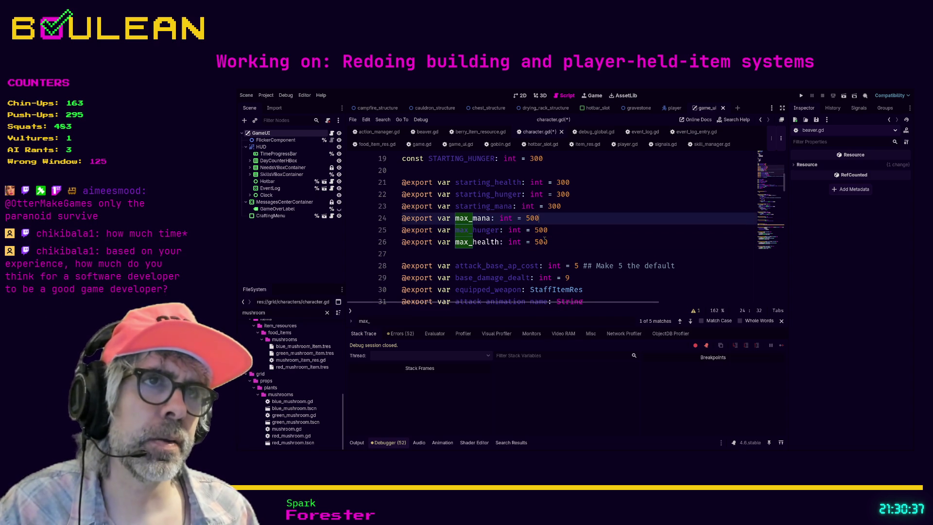
left_click(594, 235)
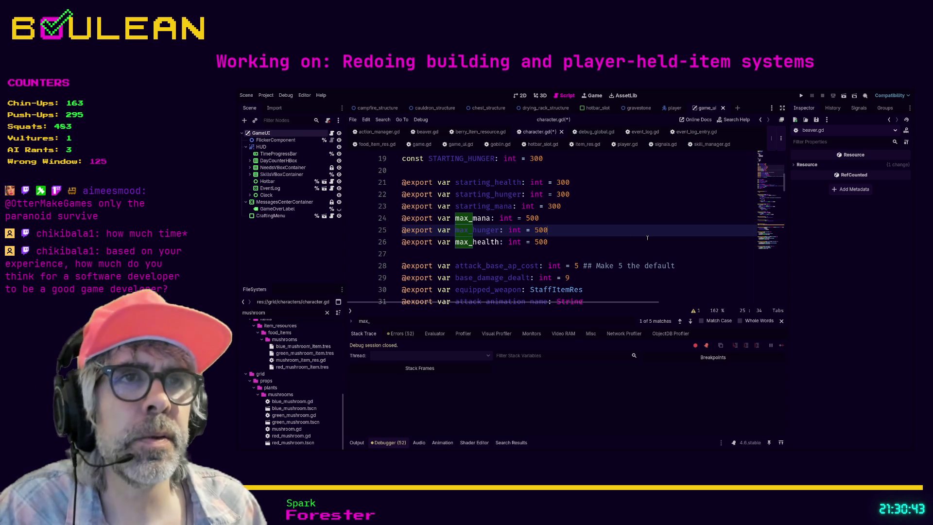
key("Up")
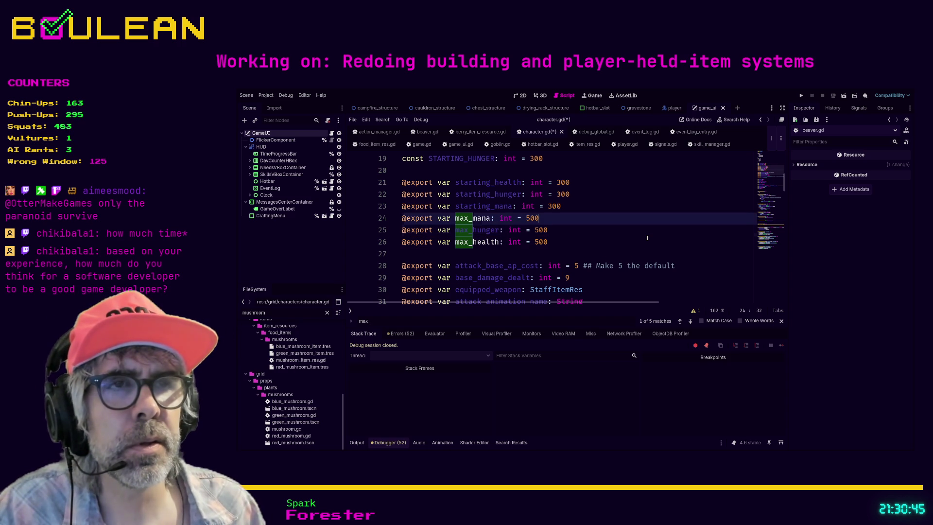
key("Down")
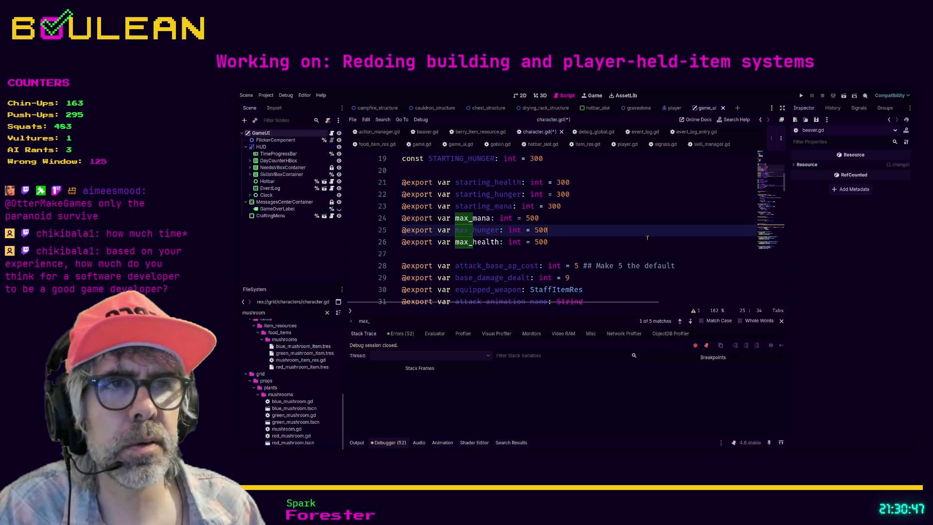
key("alt+Down")
key("Up")
key("alt+Up")
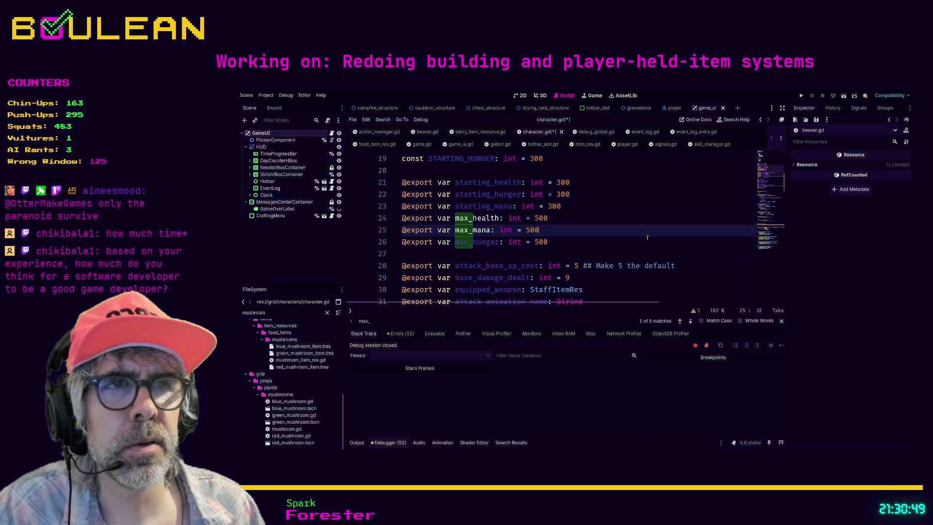
key("Down")
key("Down")
key("alt+Up")
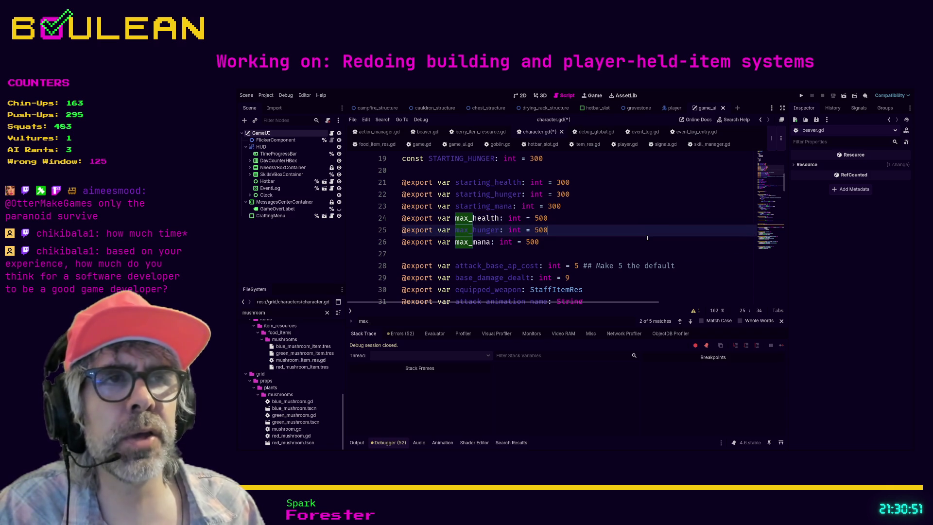
left_click(581, 247)
key("ctrl+s")
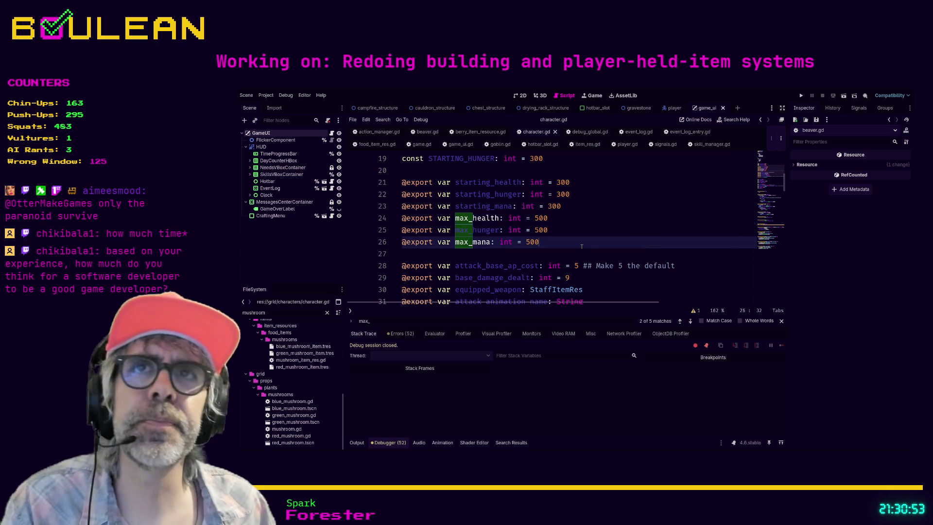
key("F5")
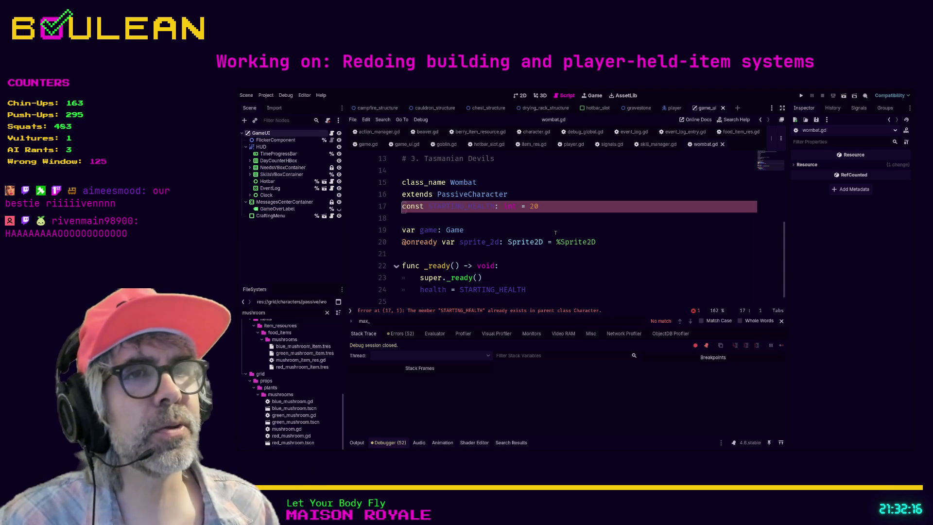
left_click(556, 233)
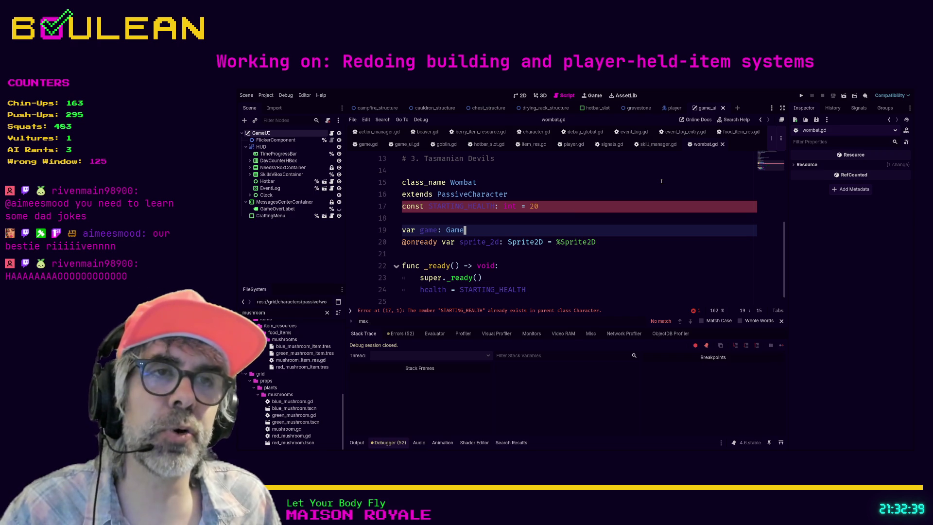
left_click(510, 217)
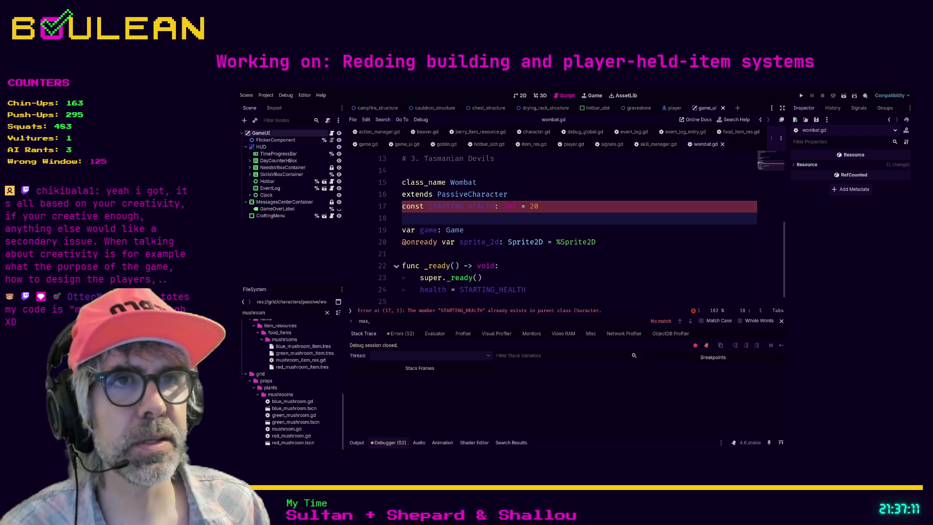
- Delete wombat.gd's duplicate const STARTING_HEALTH: int = 20 line
left_click(581, 207)
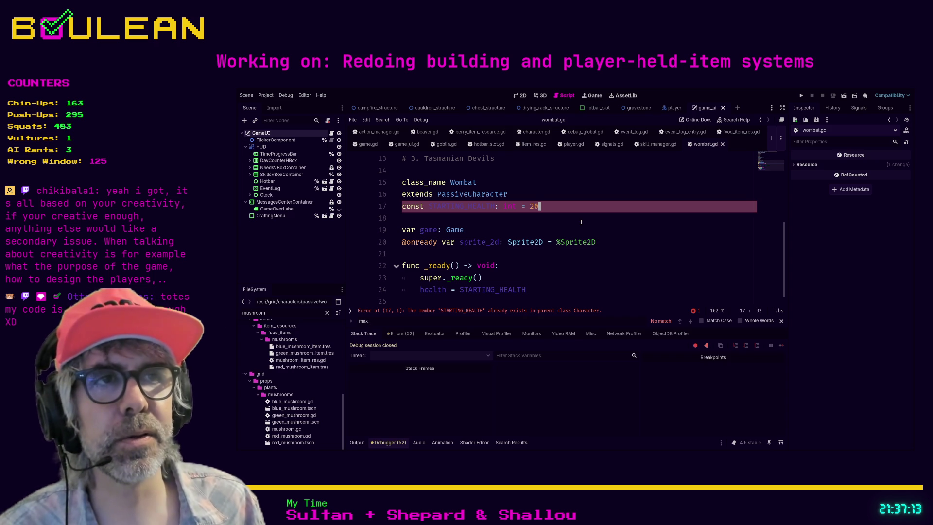
key("ctrl+x")
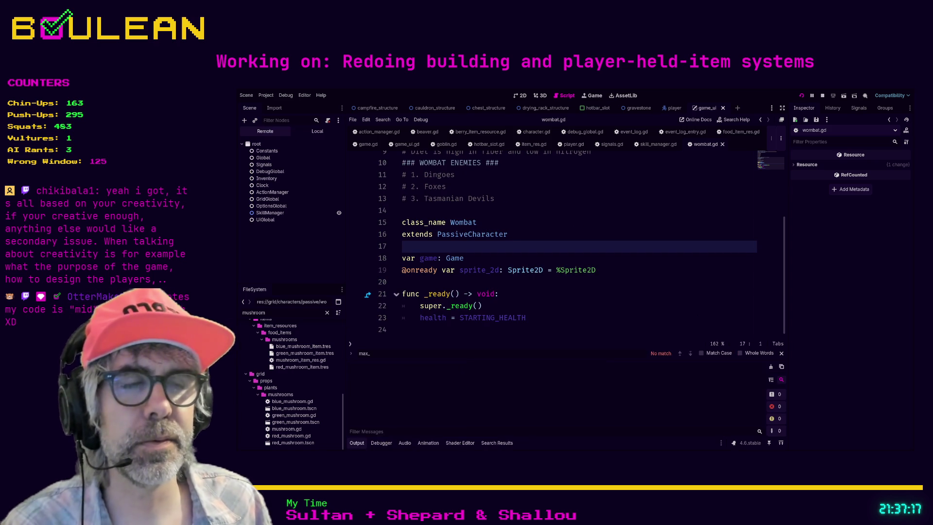
- Run the game, then collect and eat a blue mushroom and a berry to check the health gain
key("F5")
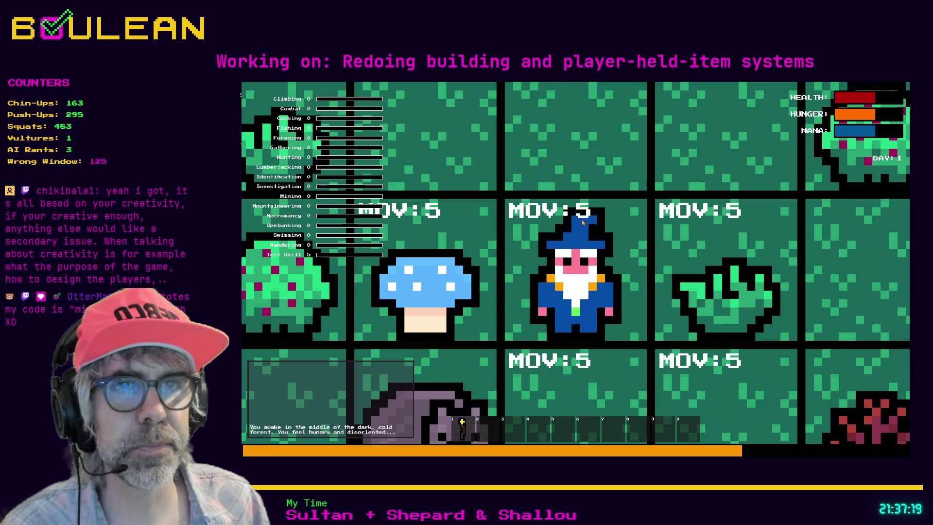
scroll(582, 222, "down", 3)
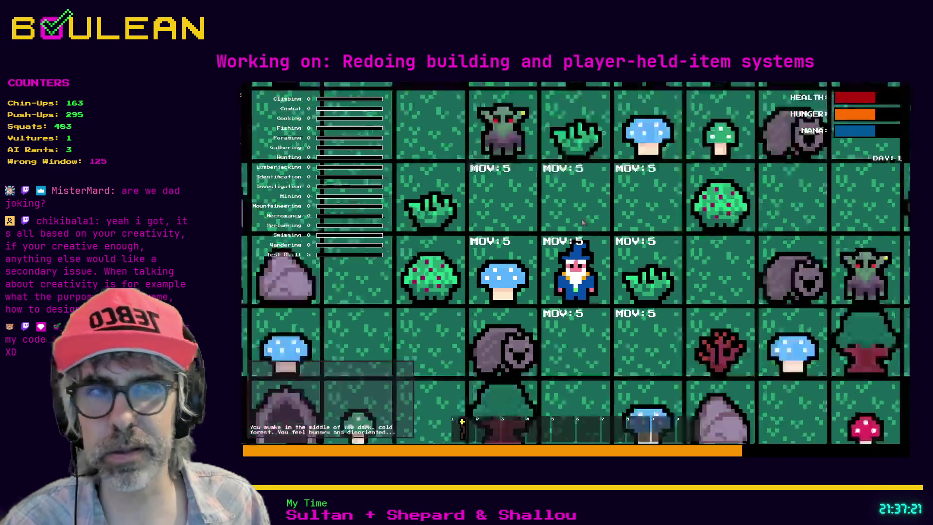
scroll(583, 222, "down", 3)
key("e")
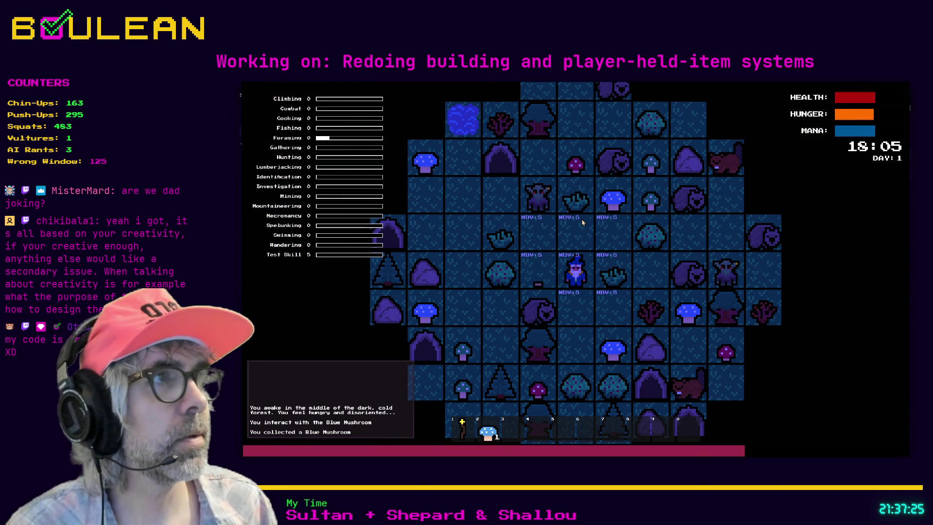
key("2")
key("e")
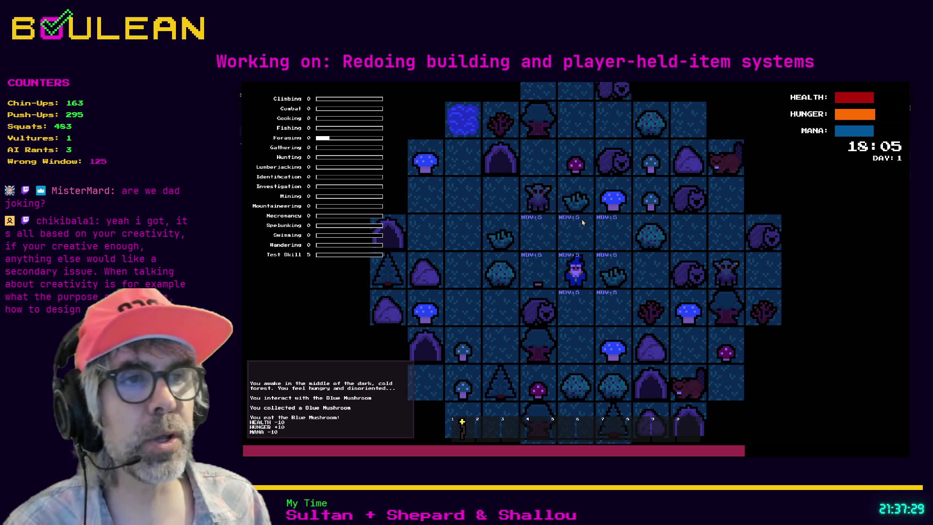
key("s")
key("s")
key("e")
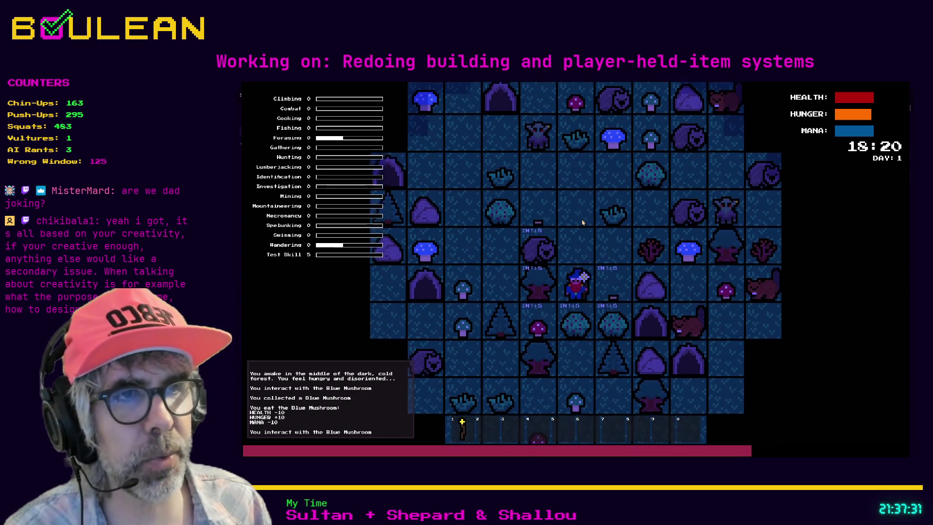
key("e")
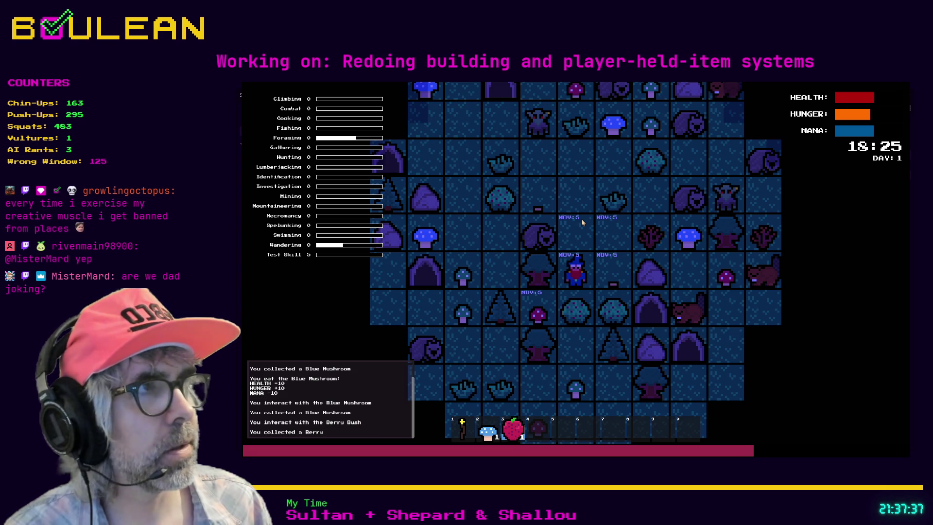
key("3")
key("f")
key("2")
key("f")
- Gather a stick, a blue mushroom, grass and two berries, then eat both berries
key("w")
key("d")
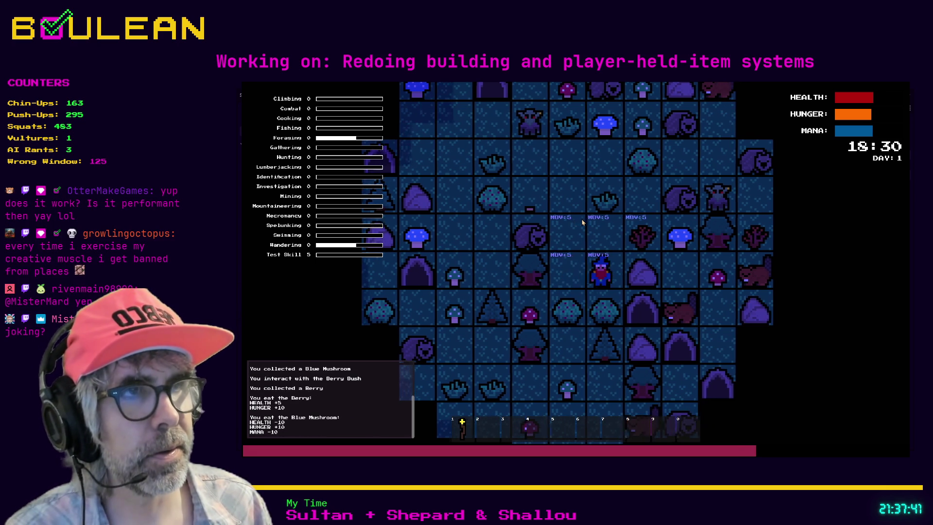
key("d")
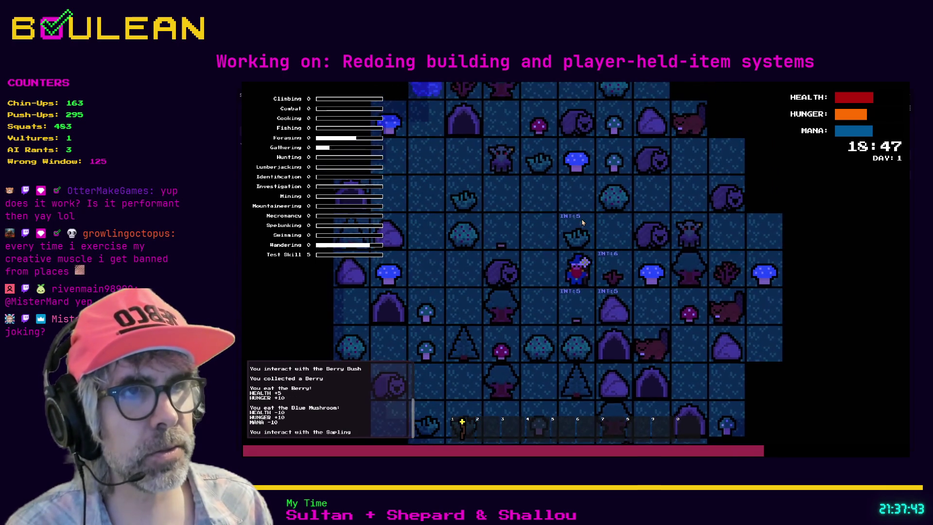
key("d")
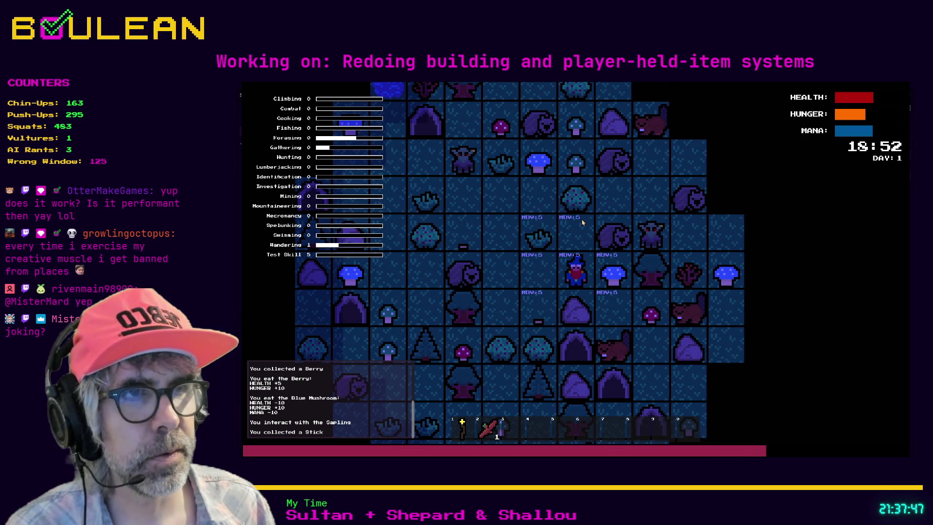
key("d")
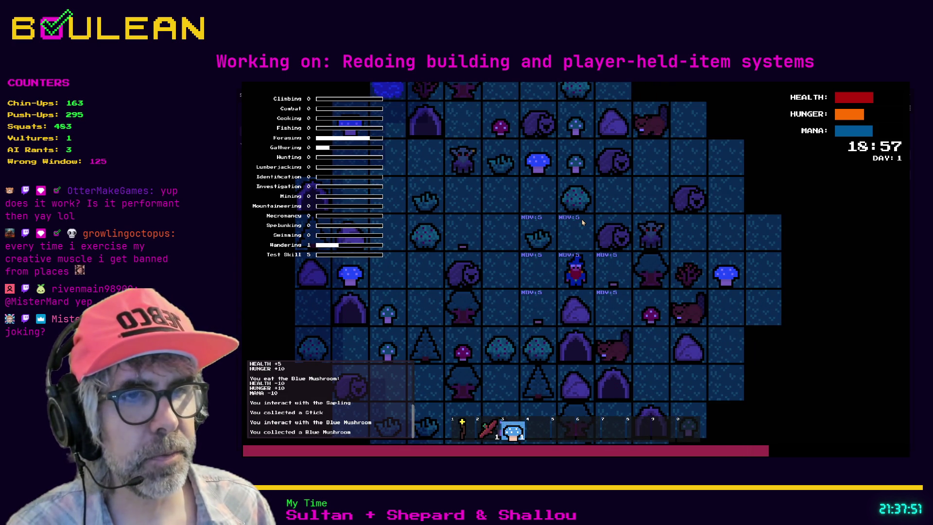
key("e")
key("w")
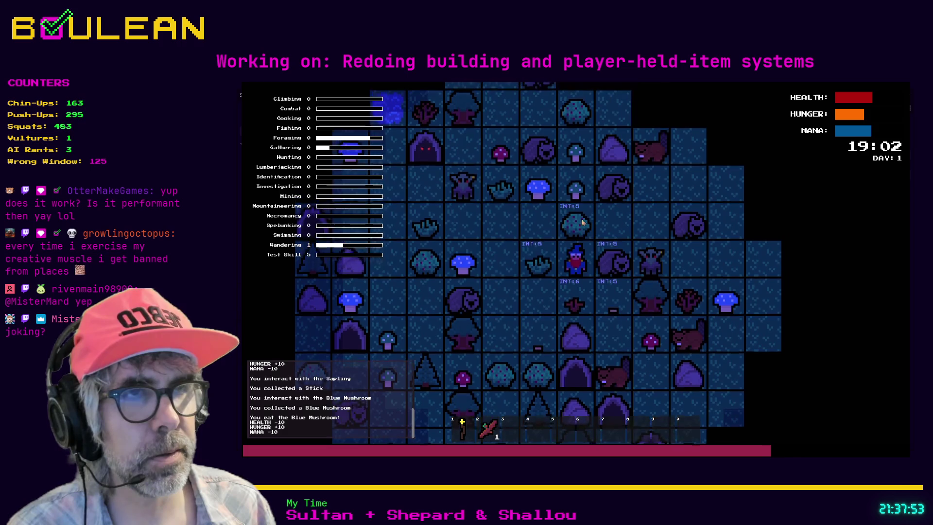
key("a")
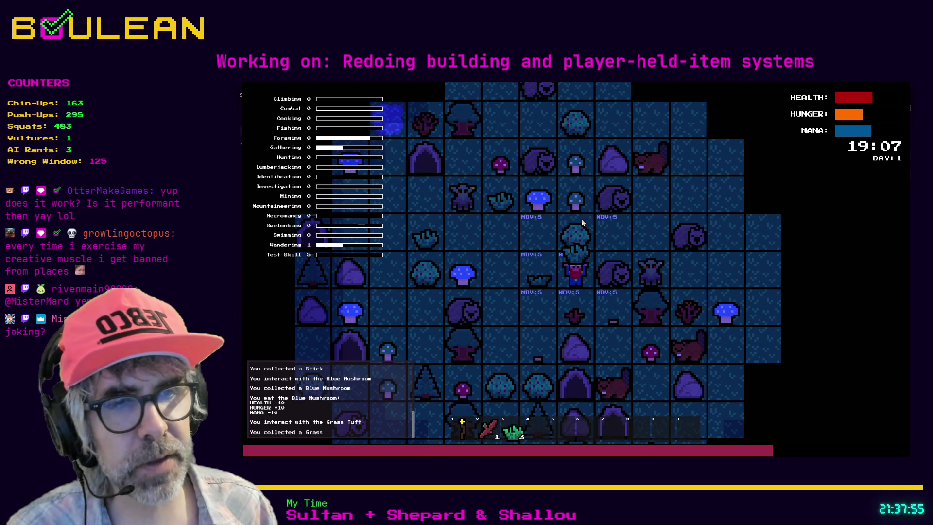
key("w")
key("a")
key("d")
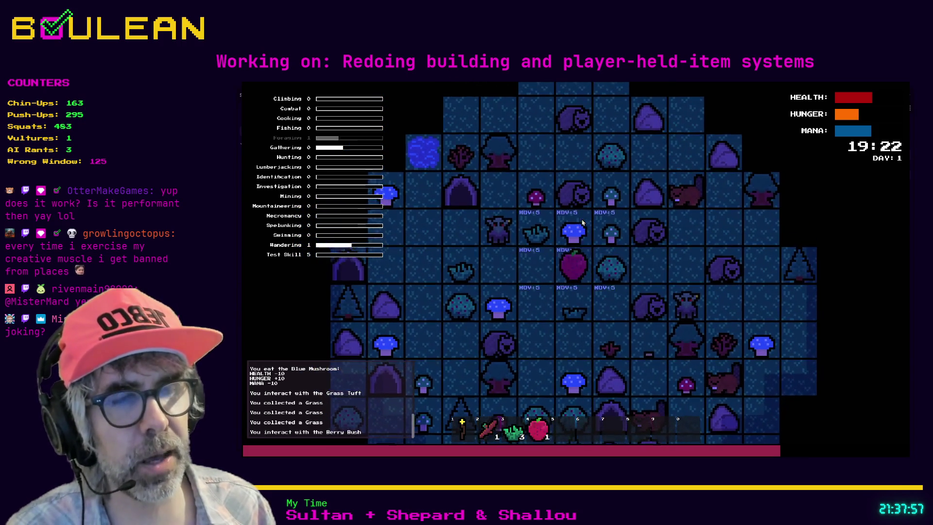
key("d")
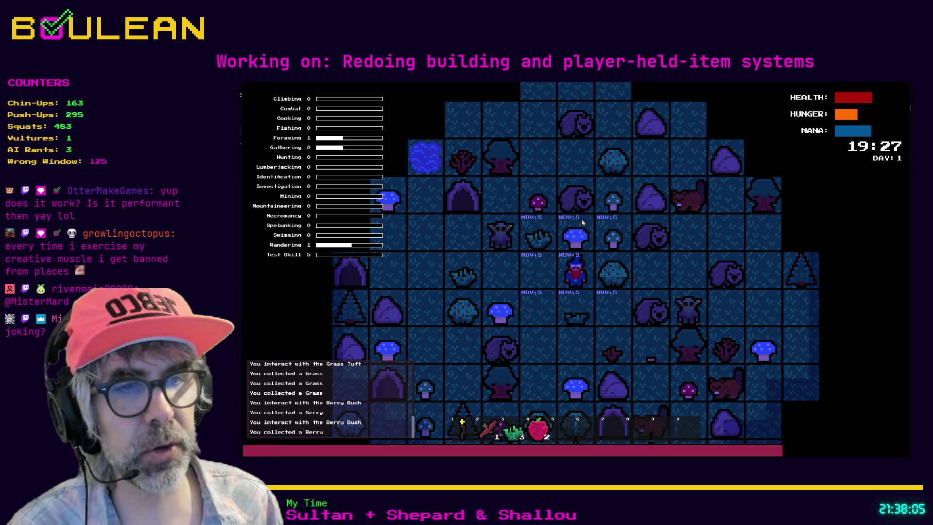
key("e")
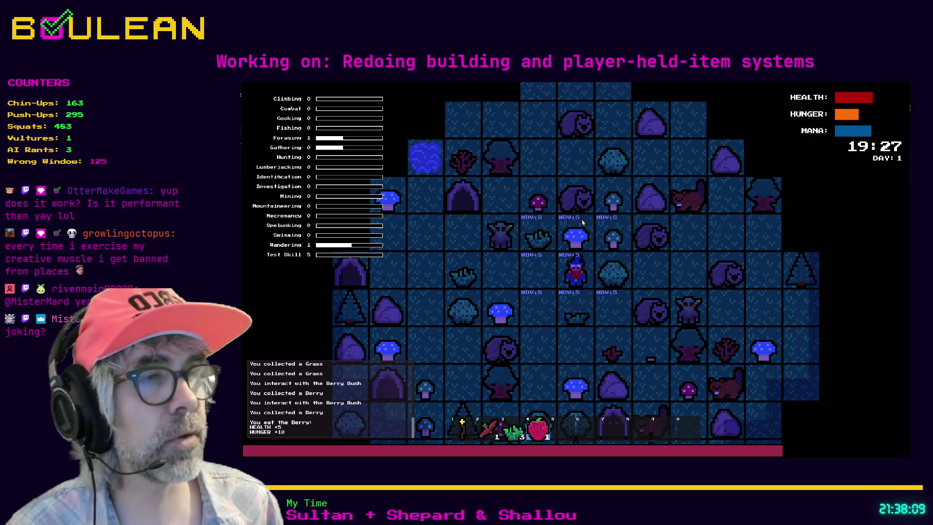
key("e")
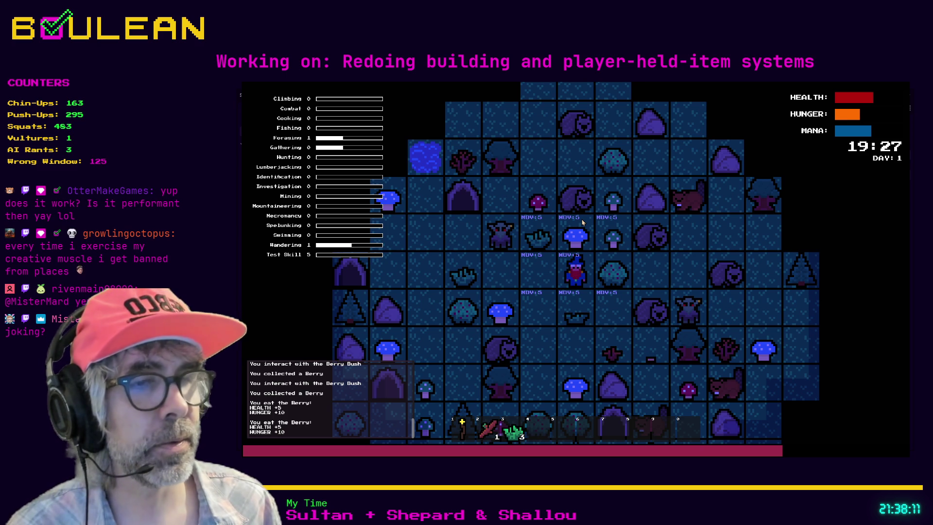
- Pick up one more blue mushroom and stop the game with F8
left_click(583, 222)
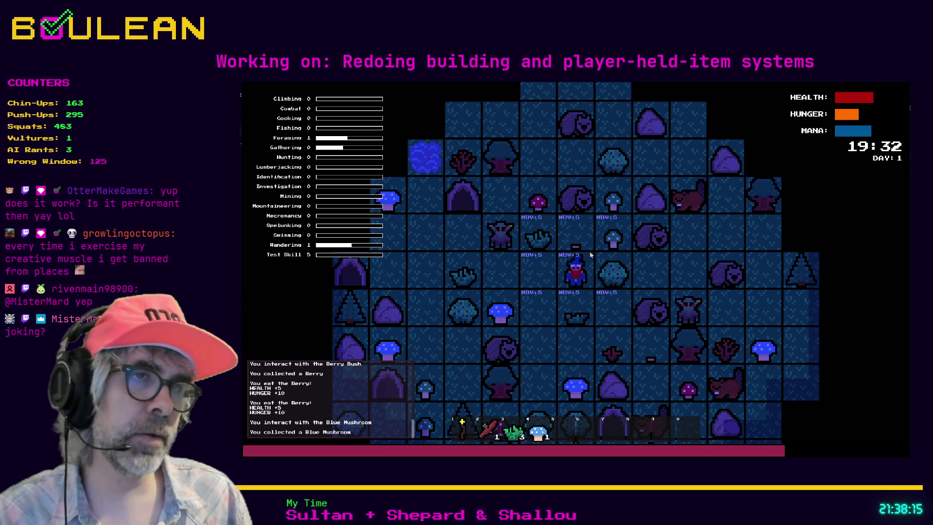
key("F8")
left_click_drag(537, 280, 527, 282)
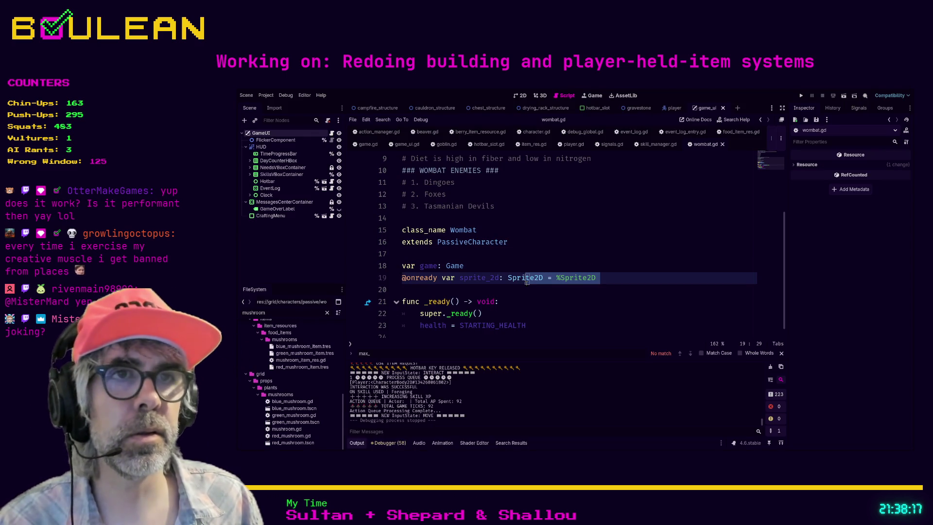
- In character.gd, comment out the three STARTING_ constant lines with Ctrl+K
left_click(536, 132)
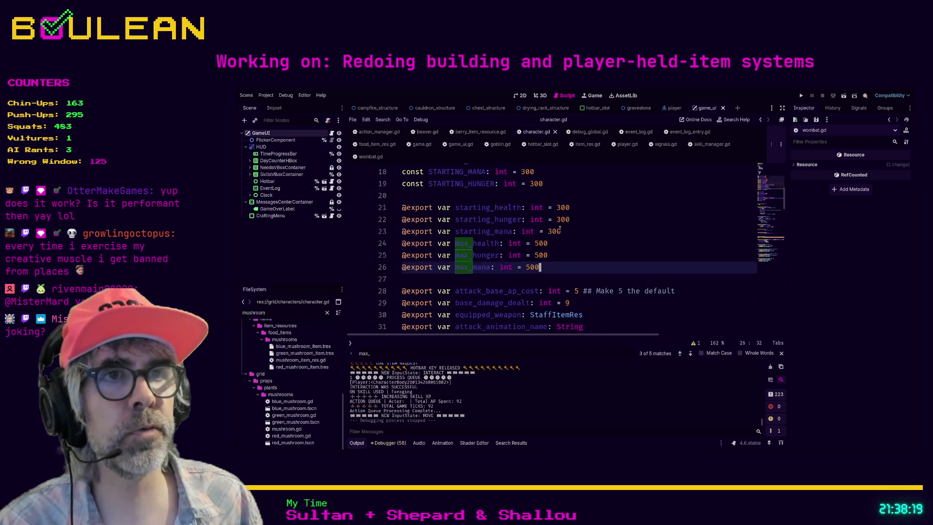
scroll(569, 242, "up", 1)
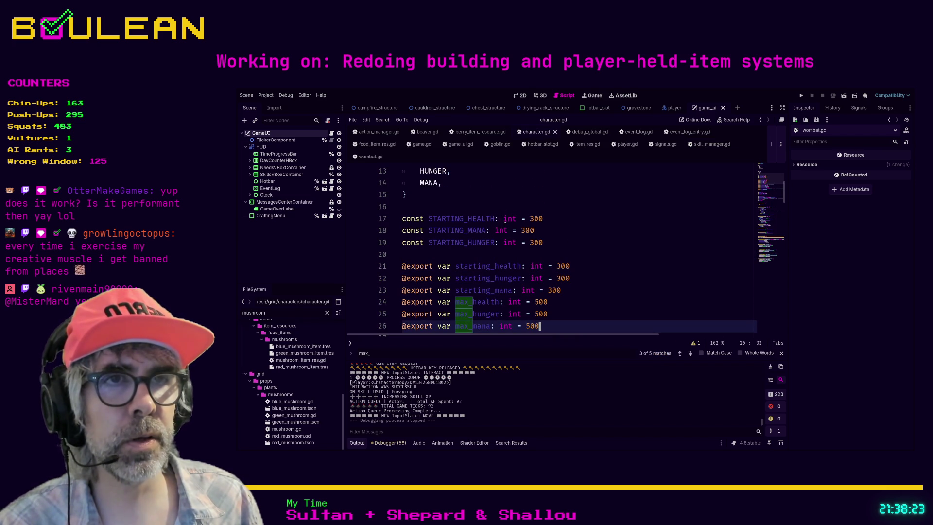
scroll(517, 228, "down", 1)
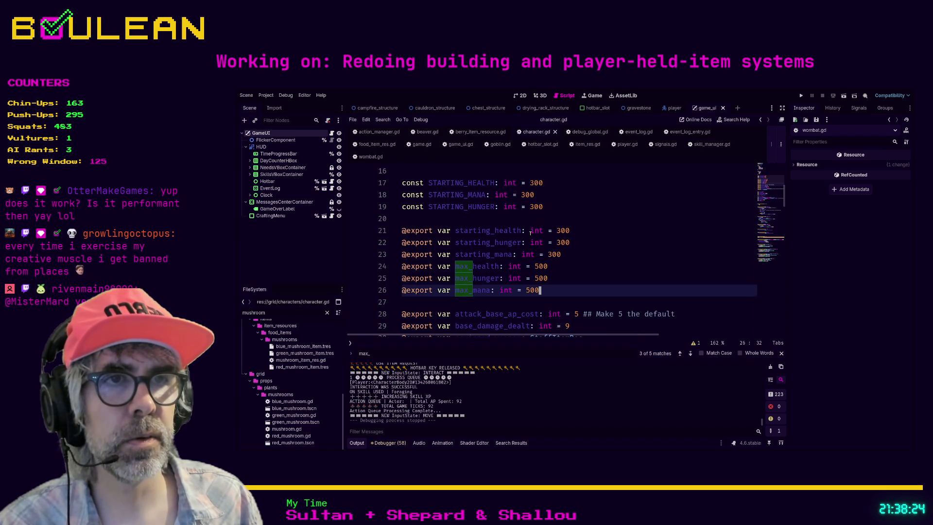
left_click(555, 208)
left_click_drag(555, 209, 392, 188)
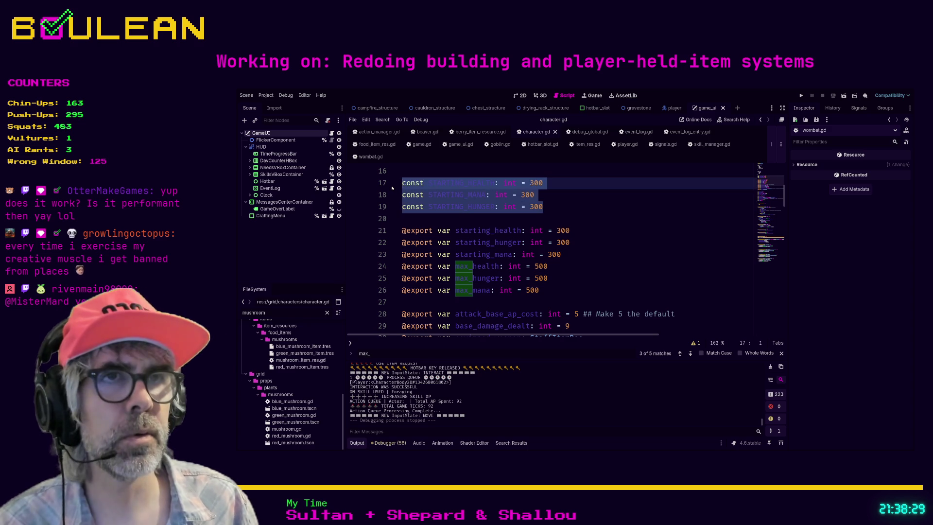
key("ctrl+k")
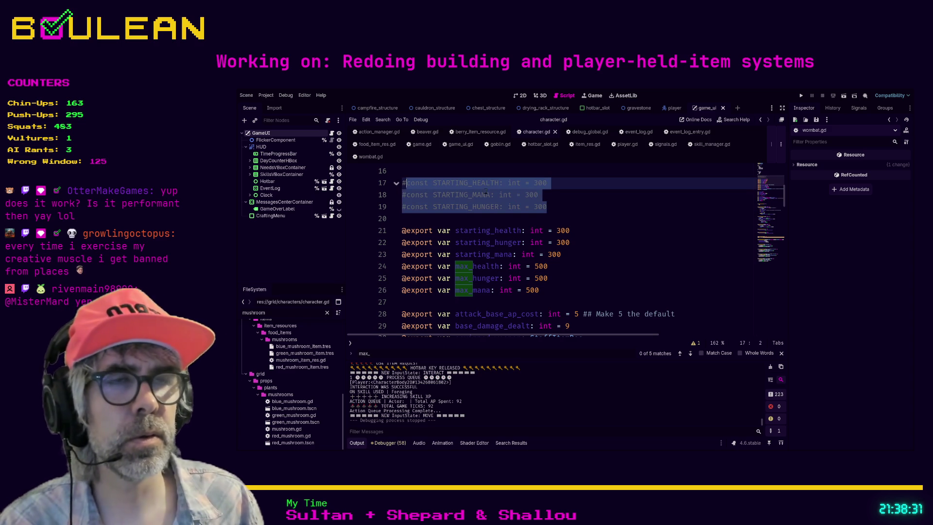
left_click(586, 213)
- Replace STARTING_HUNGER on line 40 with starting_hunger, then select STARTING_MANA on line 41
scroll(559, 233, "down", 2)
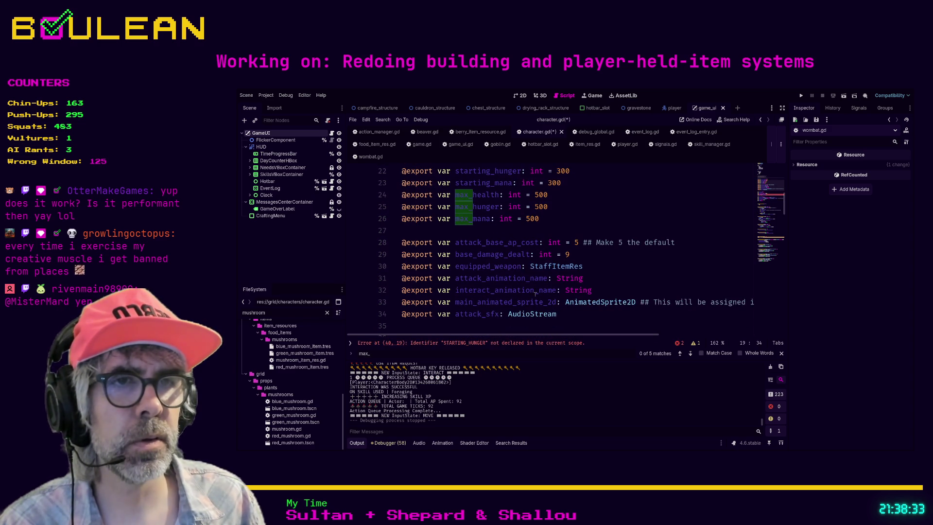
left_click(499, 343)
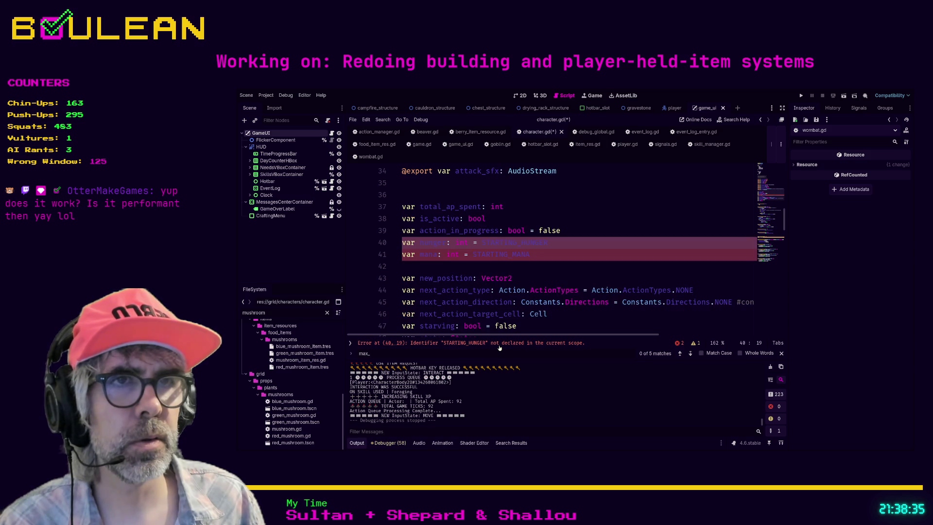
double_click(508, 242)
type("starting_hung")
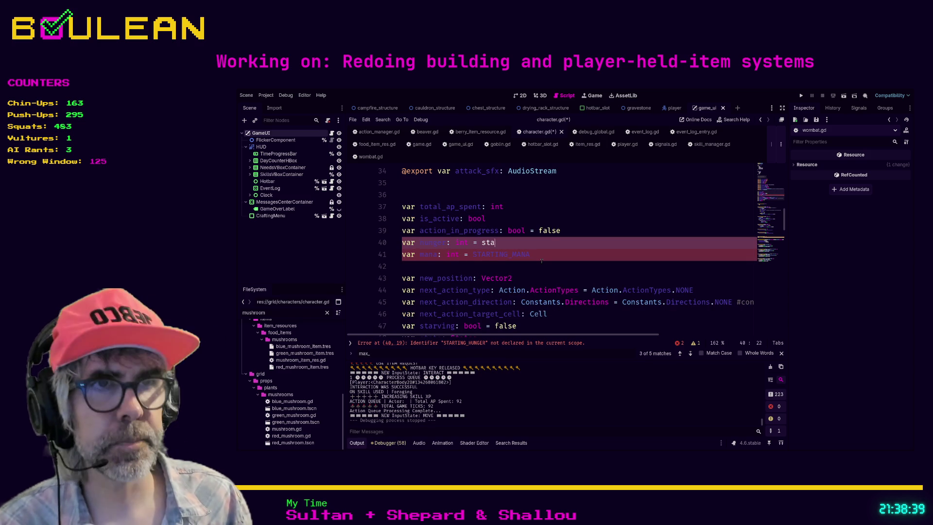
type("er")
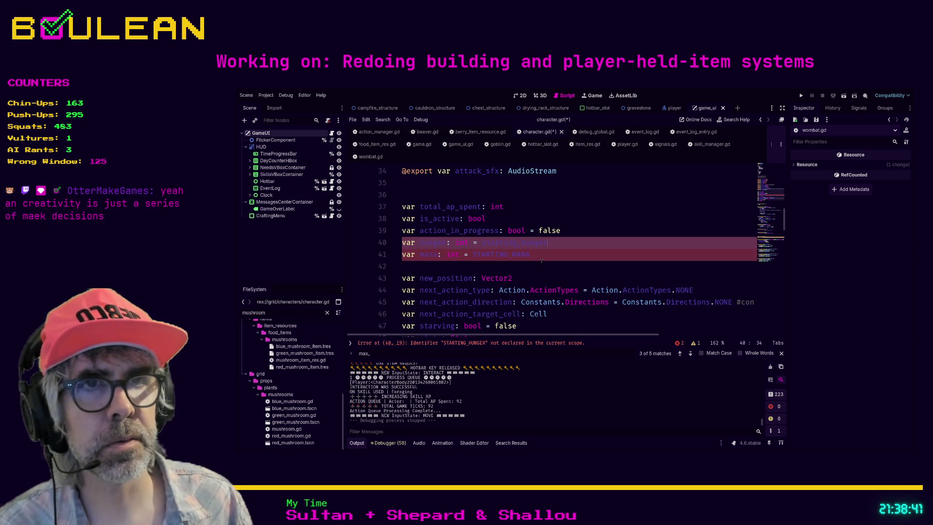
double_click(507, 255)
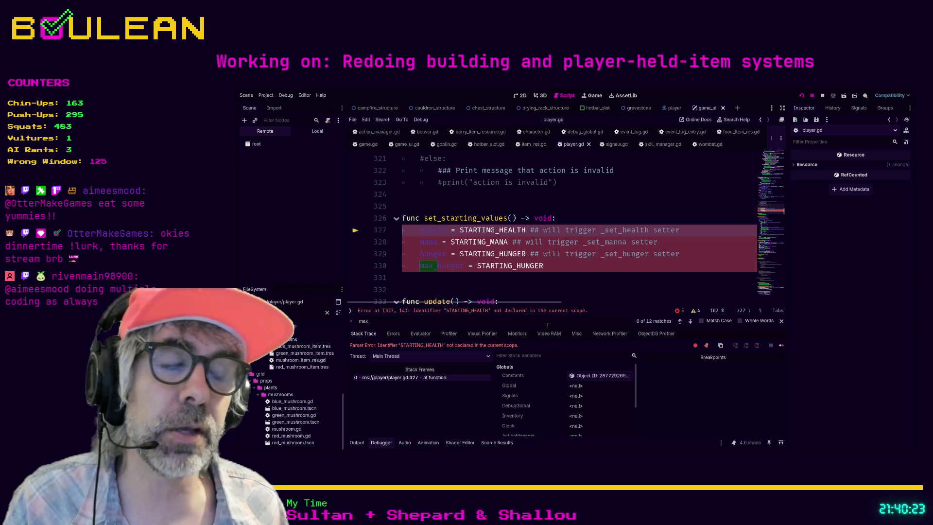
- Place the caret on empty line 331 below player.gd's set_starting_values body
left_click(527, 279)
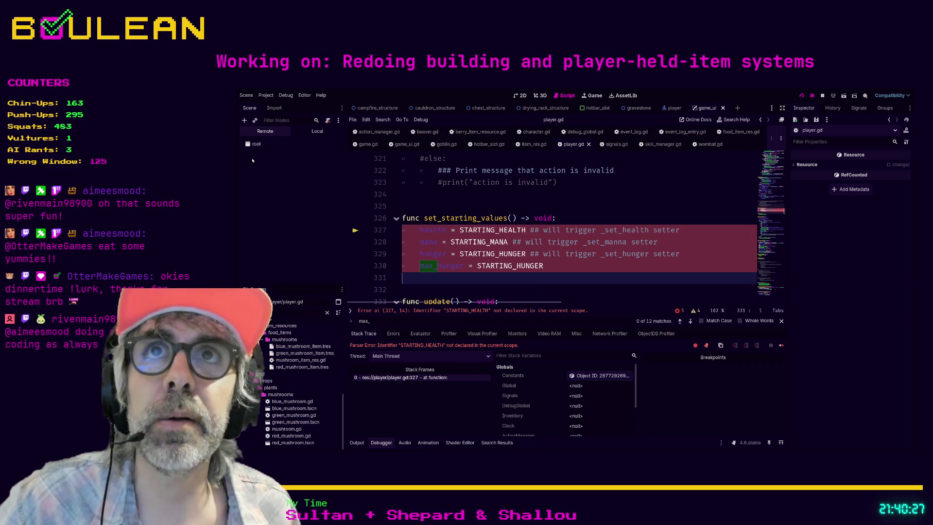
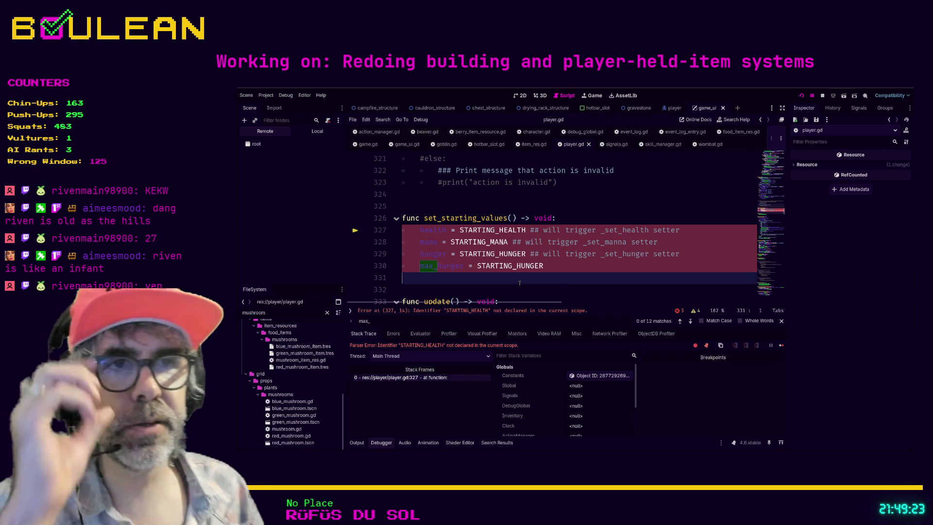
- In set_starting_values, replace STARTING_HEALTH, STARTING_MANA and STARTING_HUNGER with starting_health, starting_mana and starting_hunger
double_click(493, 230)
type("starting_health")
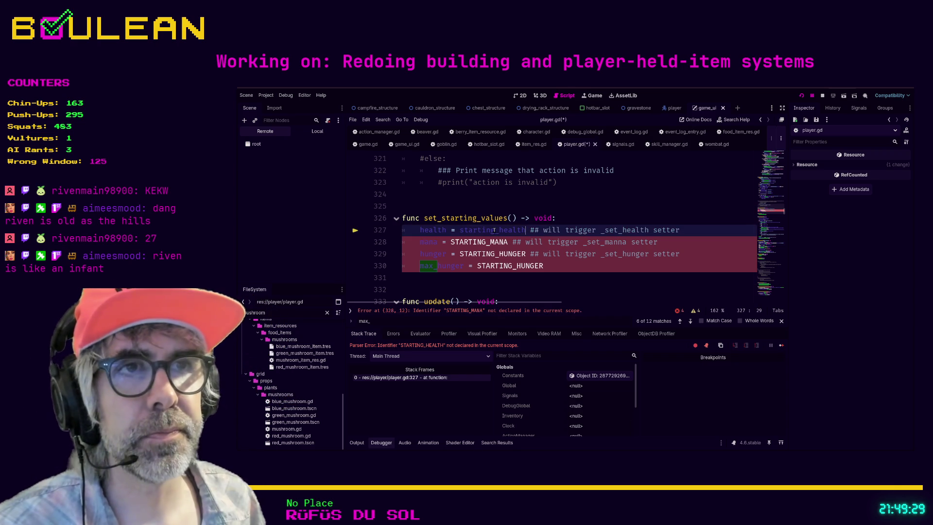
double_click(484, 238)
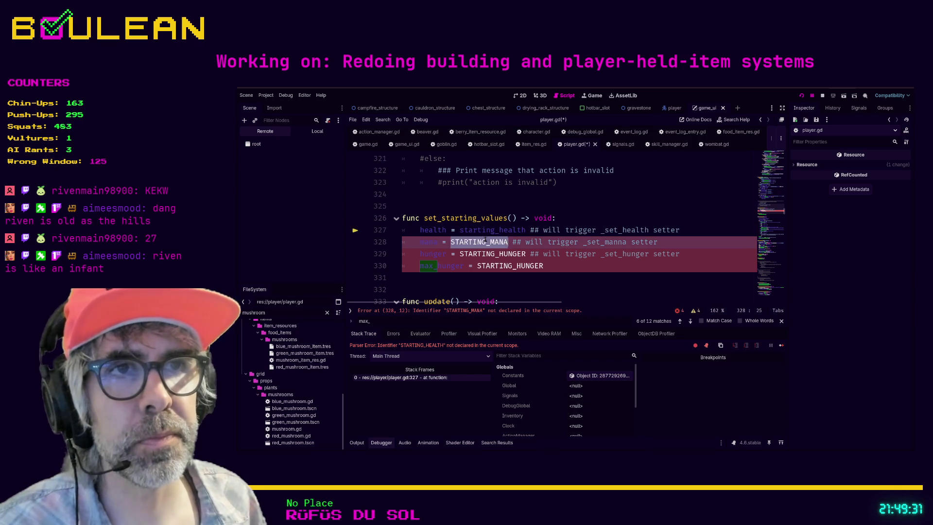
type("starting")
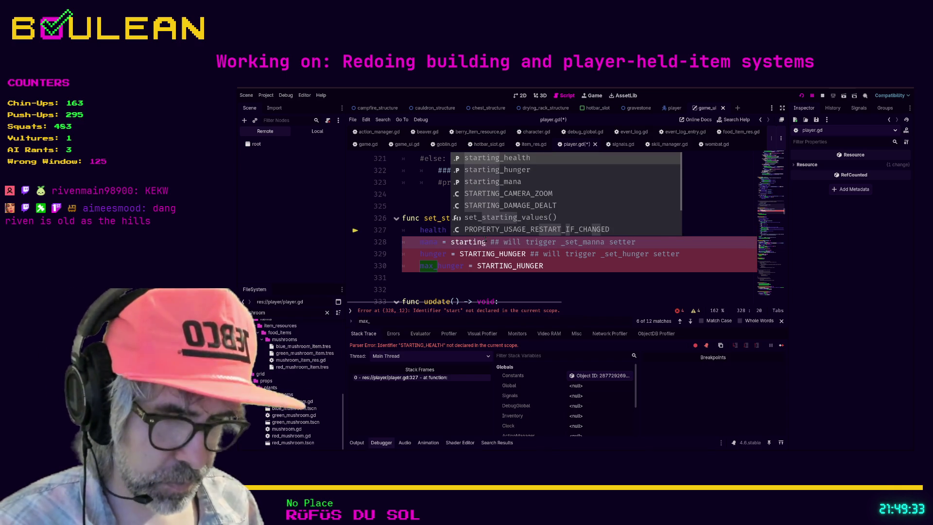
type("_ma")
key("Return")
double_click(472, 254)
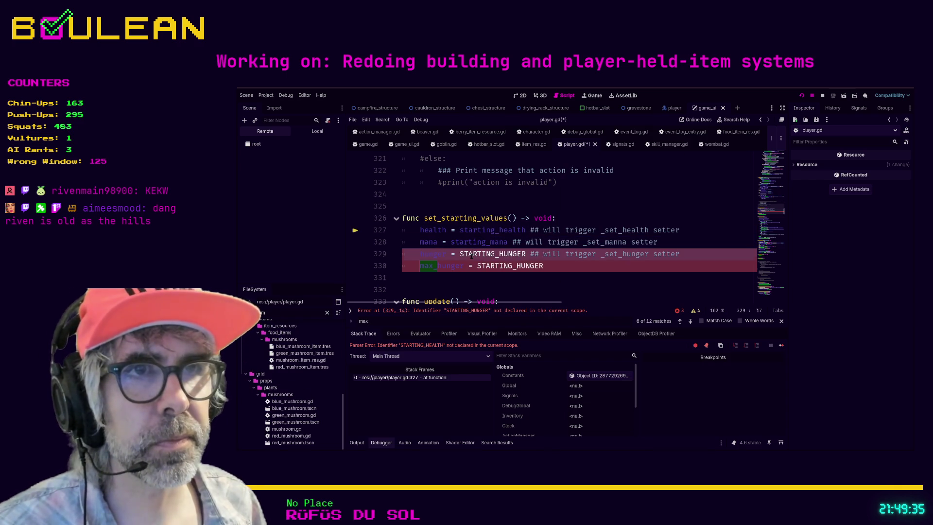
type("starting")
type("_hung")
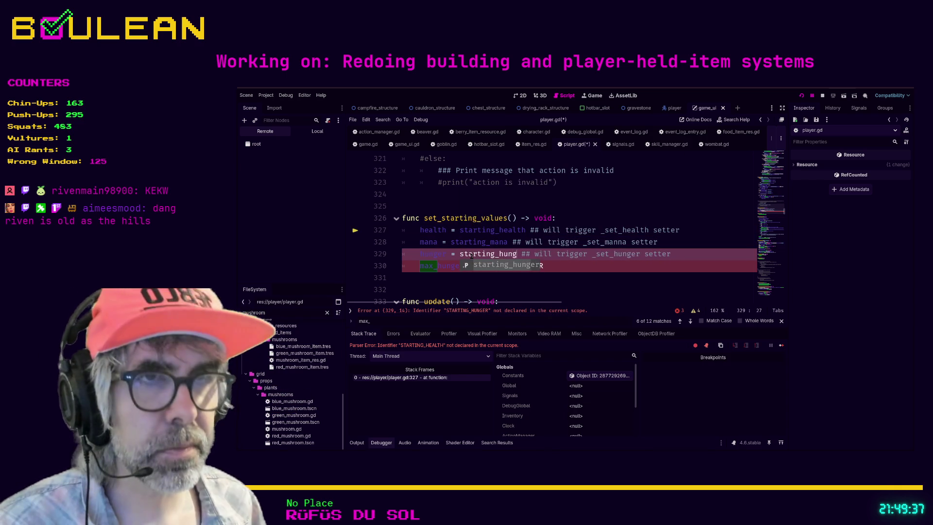
key("Return")
- Delete the max_hunger = STARTING_HUNGER line and its leftover blank line
double_click(487, 266)
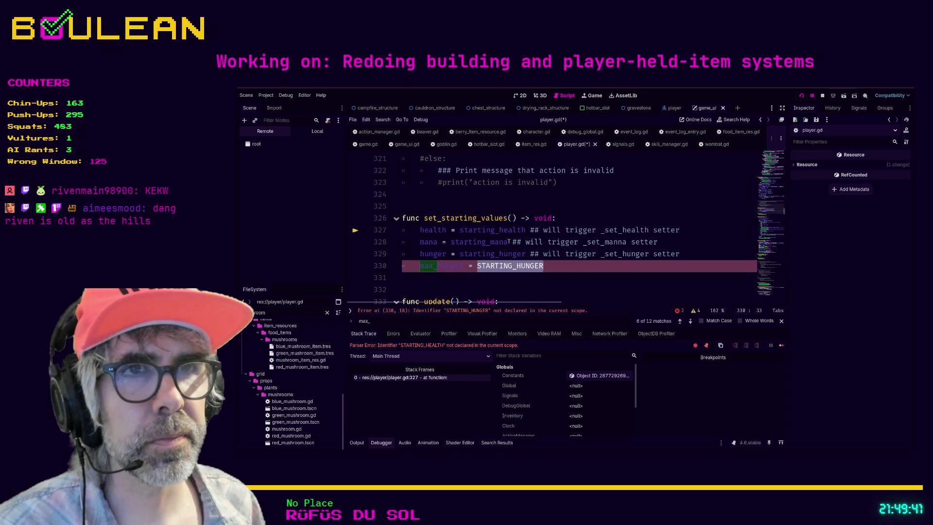
left_click(564, 269)
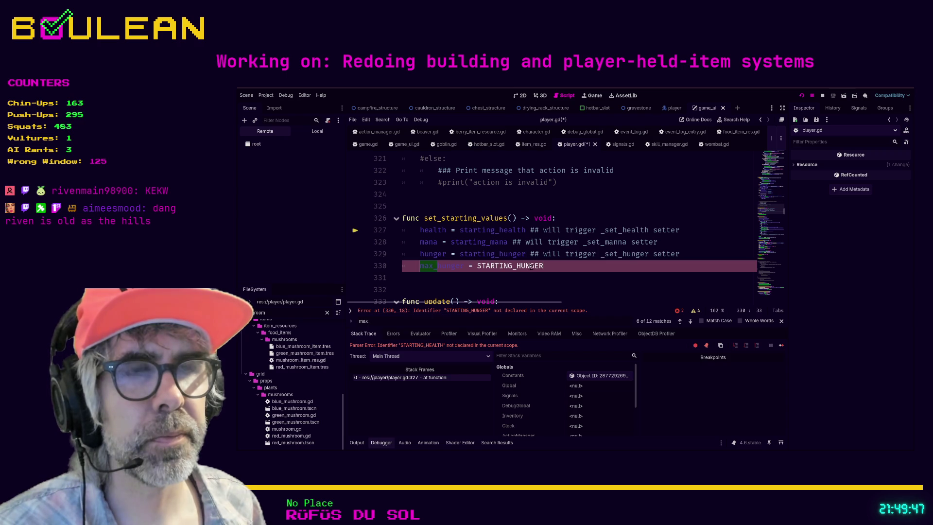
double_click(514, 266)
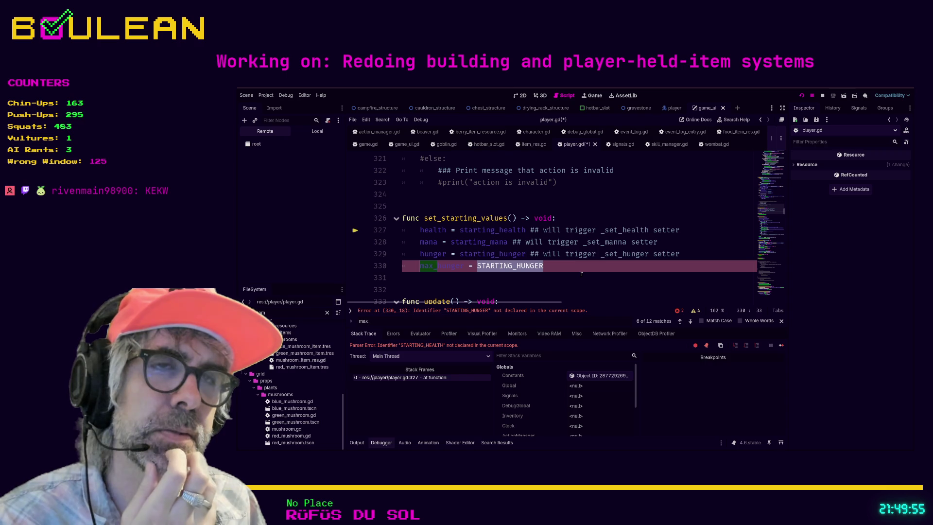
left_click(576, 271)
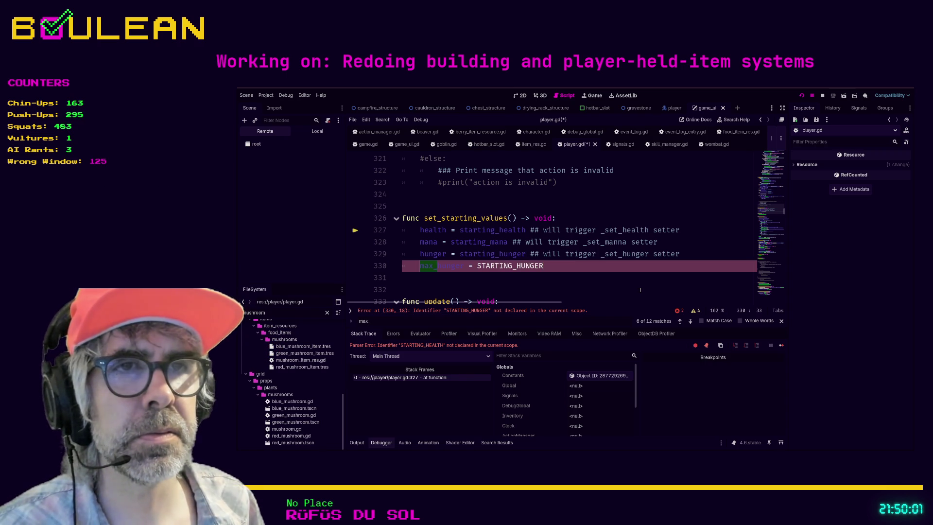
key("shift+Home")
key("shift+Home")
key("BackSpace")
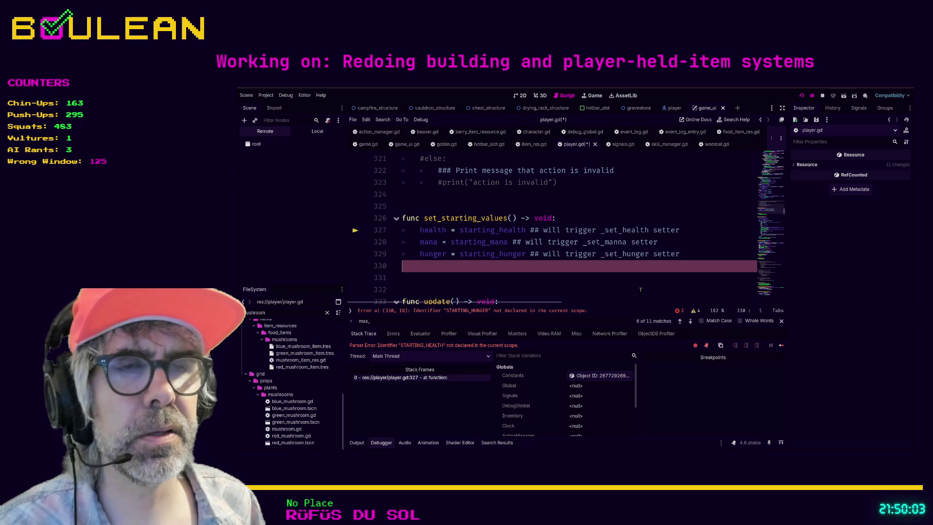
key("Down")
key("Down")
key("BackSpace")
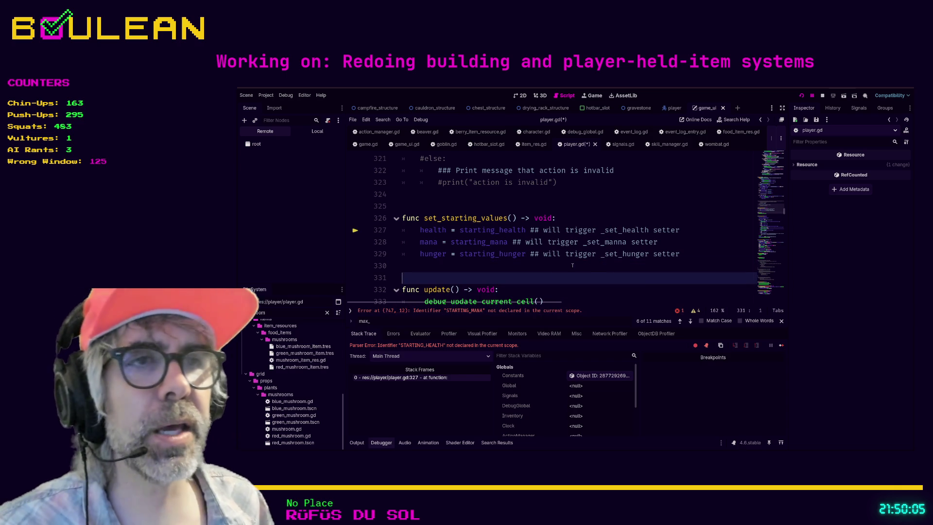
left_click(534, 265)
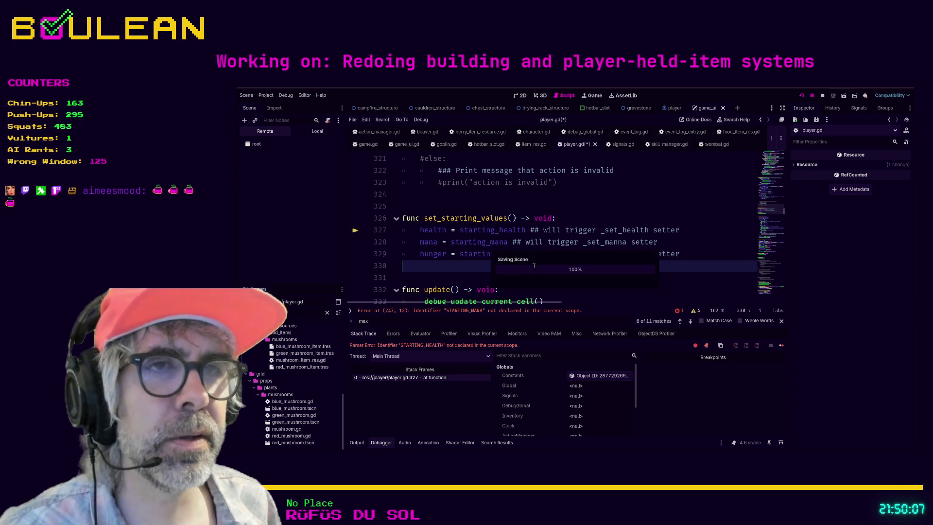
- Save player.gd, then change mana = STARTING_MANA on line 747 to max_mana and save again
key("ctrl+s")
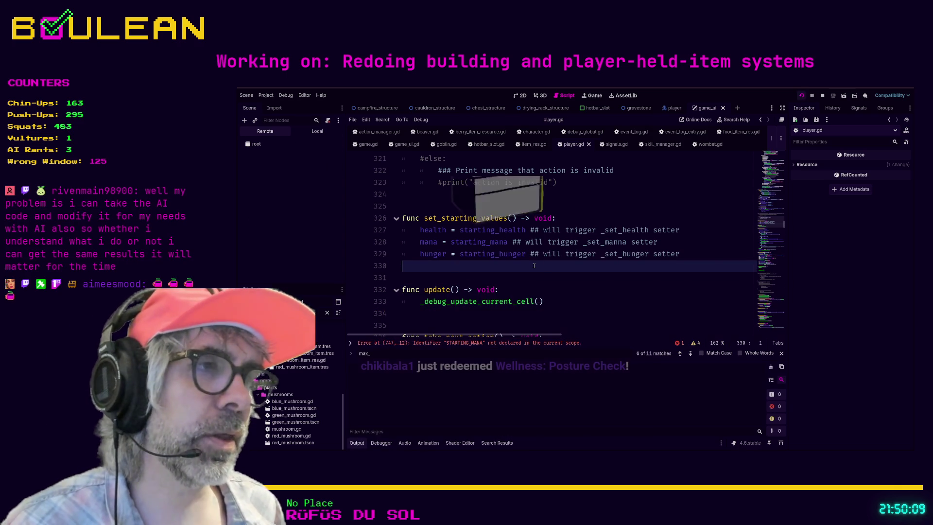
key("F5")
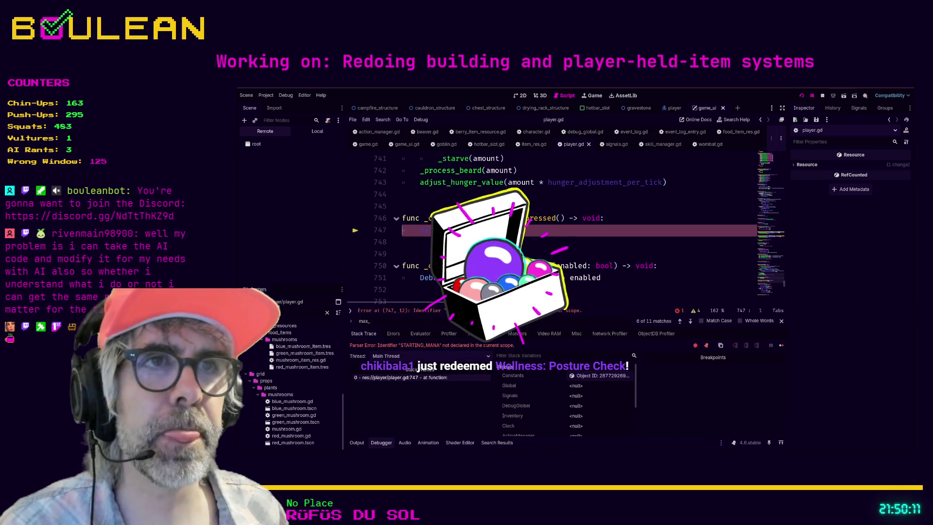
left_click(551, 232)
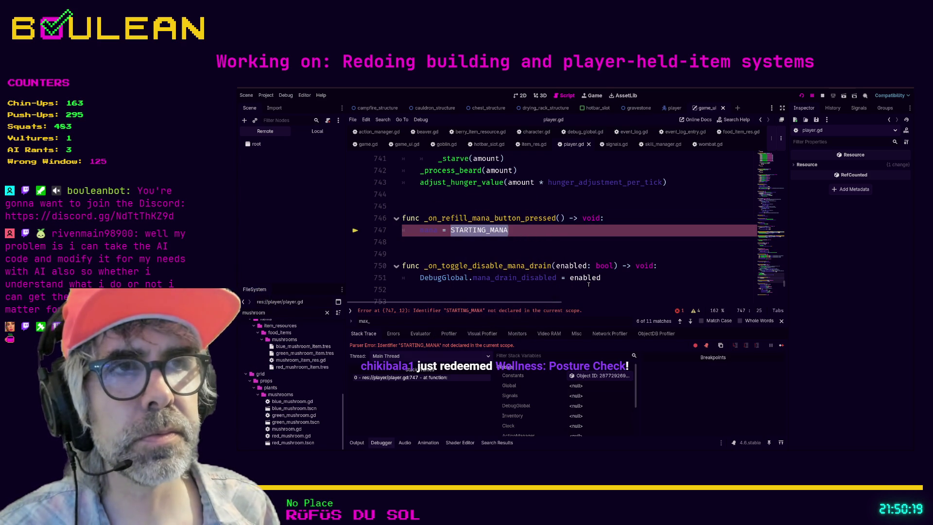
type("max")
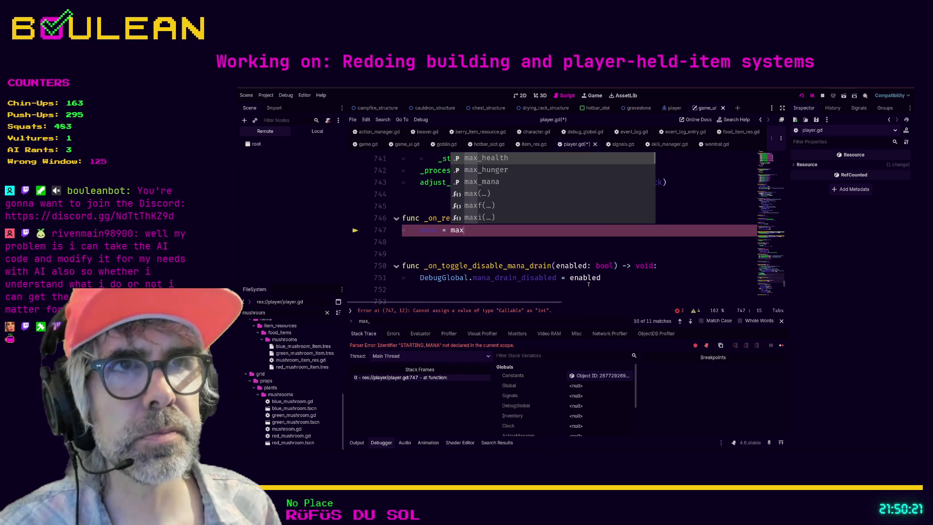
key("Down")
key("Down")
key("Return")
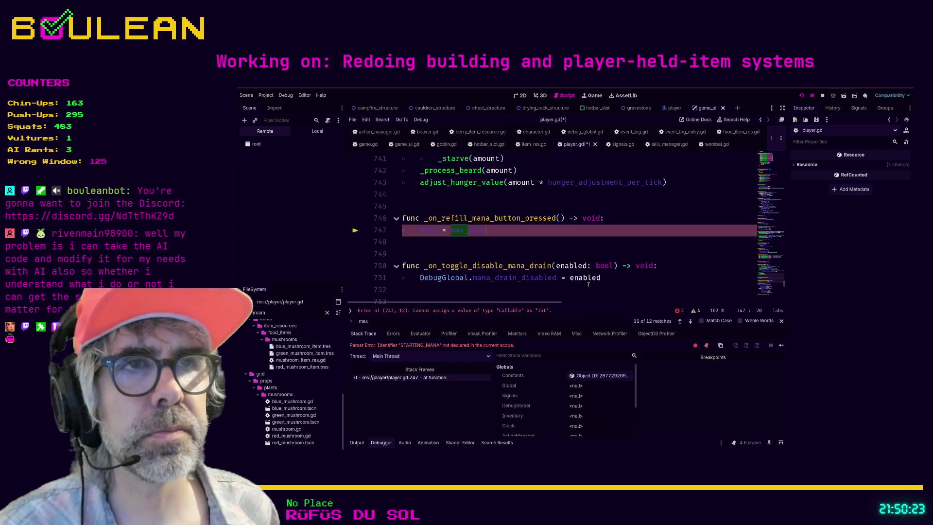
left_click(512, 254)
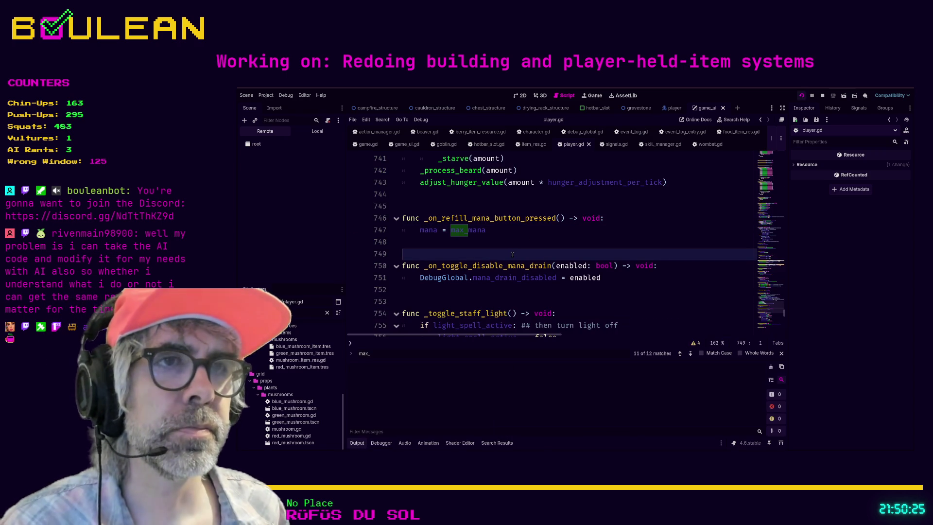
key("ctrl+s")
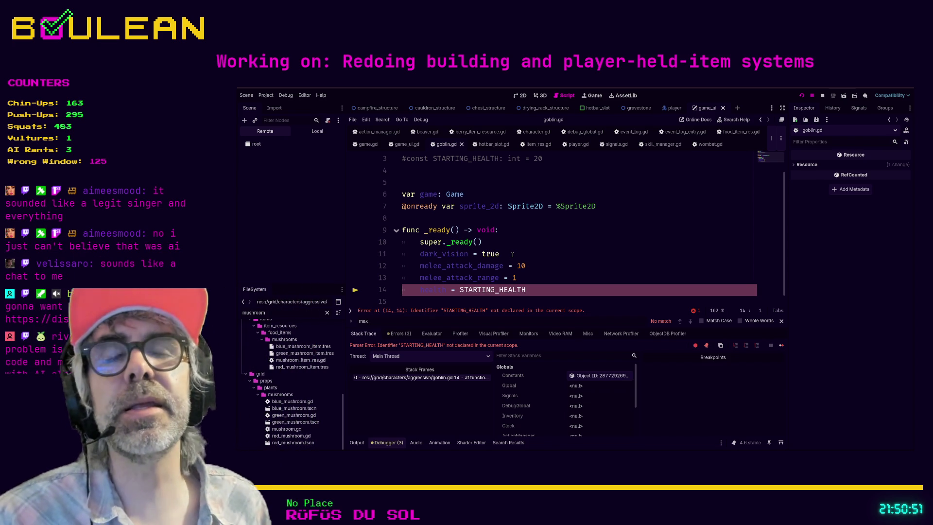
- In goblin.gd, replace STARTING_HEALTH on line 14 with starting_health and save
left_click(549, 291)
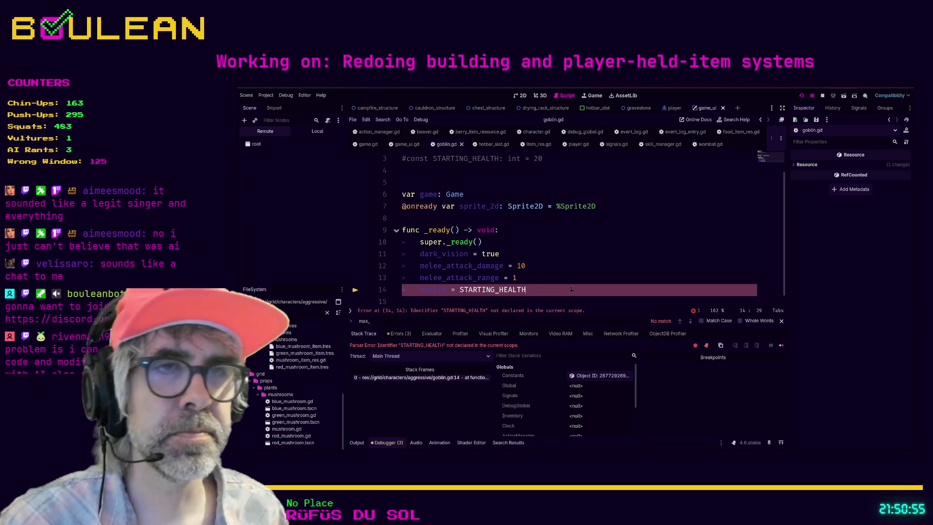
key("ctrl+shift+Left")
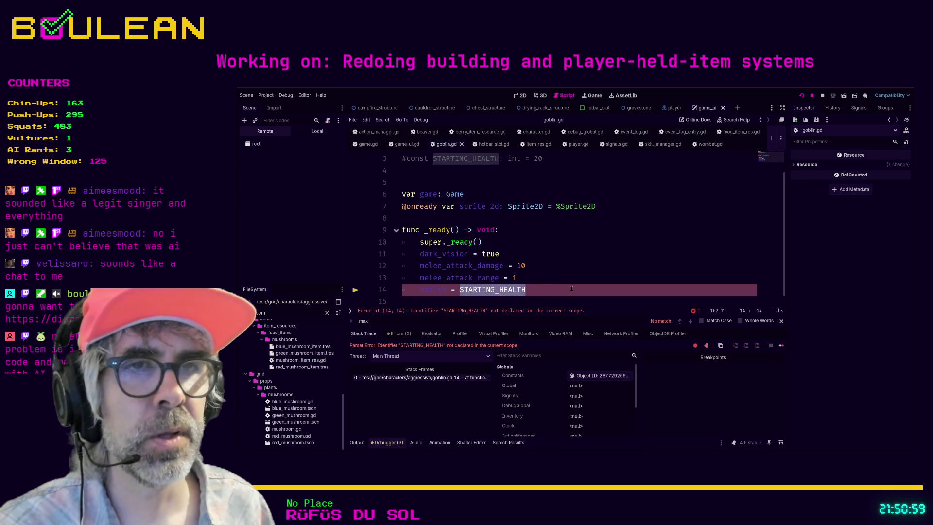
type("starting")
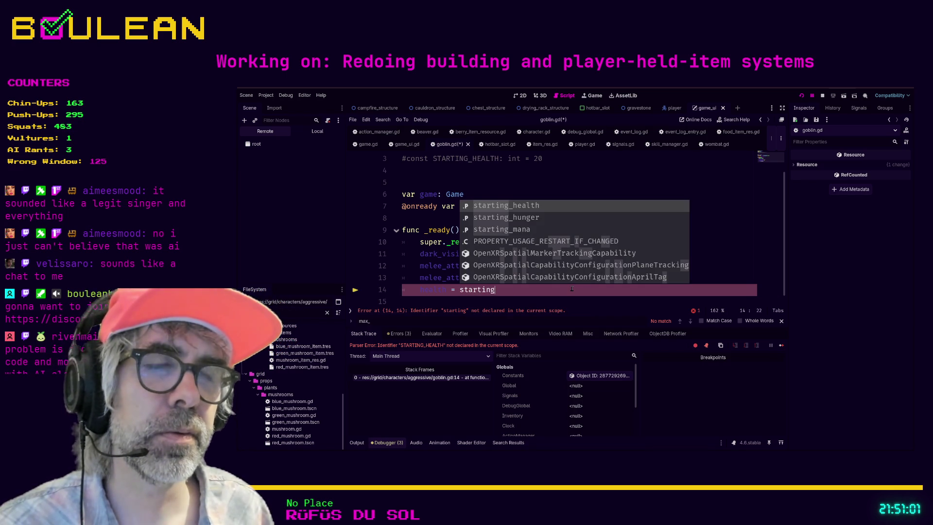
key("Return")
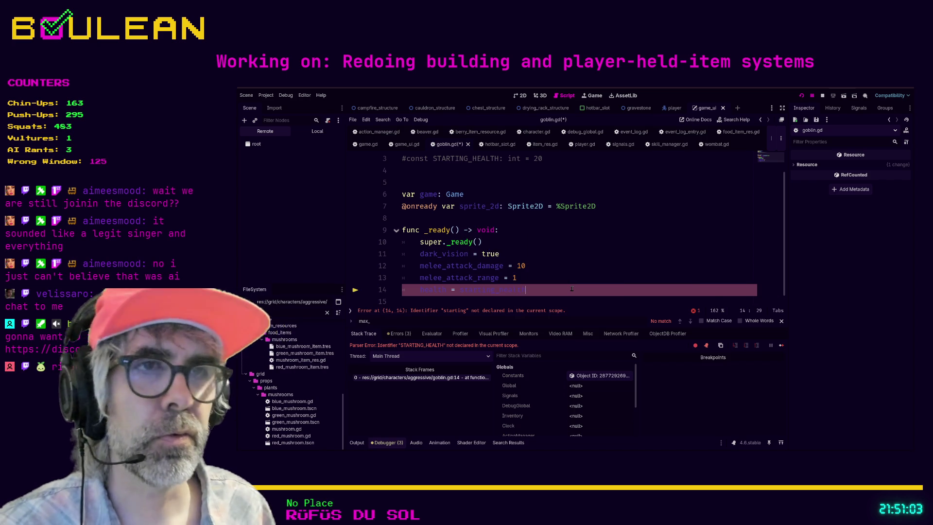
key("ctrl+s")
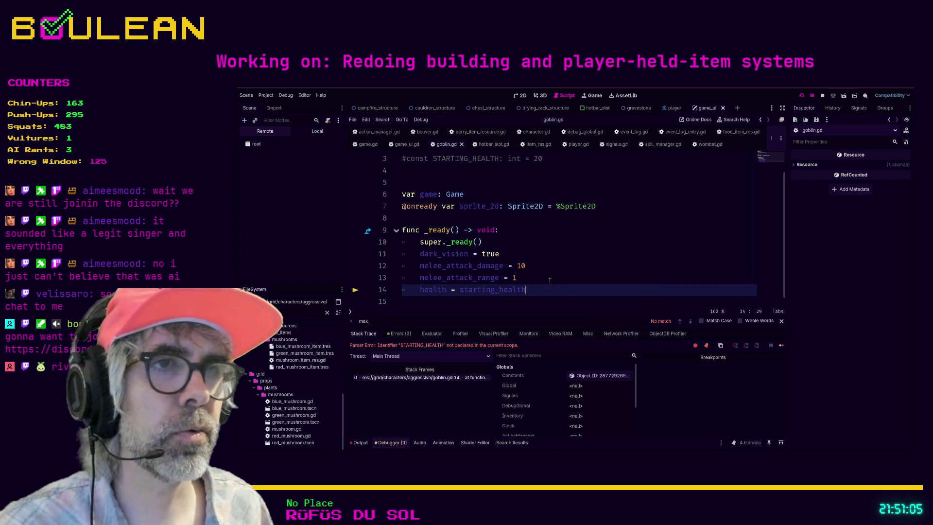
- Delete the commented STARTING_HEALTH constant on line 3, then stop and relaunch the game
scroll(550, 280, "up", 1)
left_click(568, 184)
key("shift+Home")
key("BackSpace")
key("Delete")
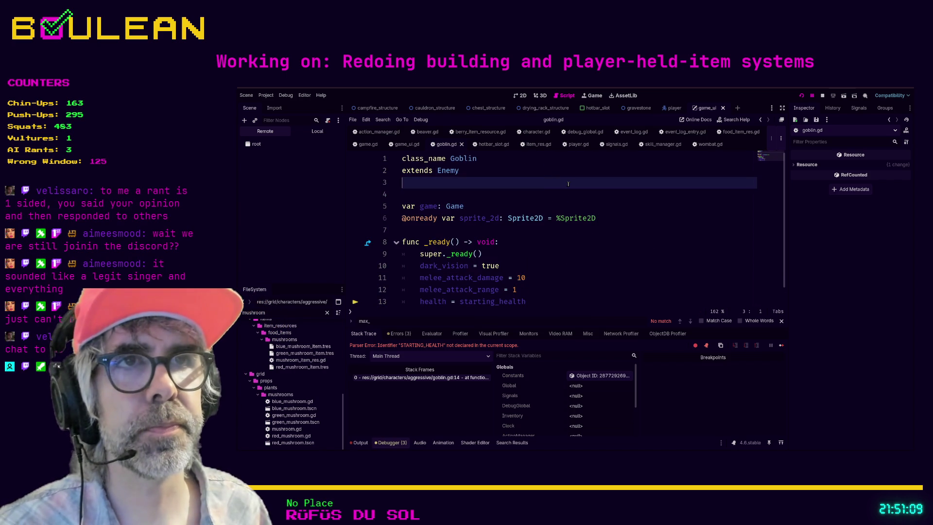
key("F8")
key("F5")
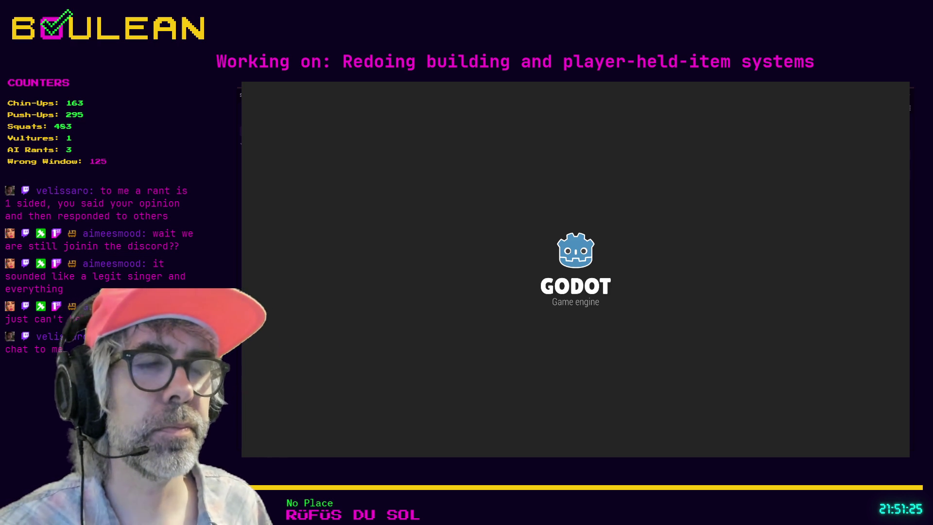
- Relaunch the game, then return focus to the game.gd script editor
key("F5")
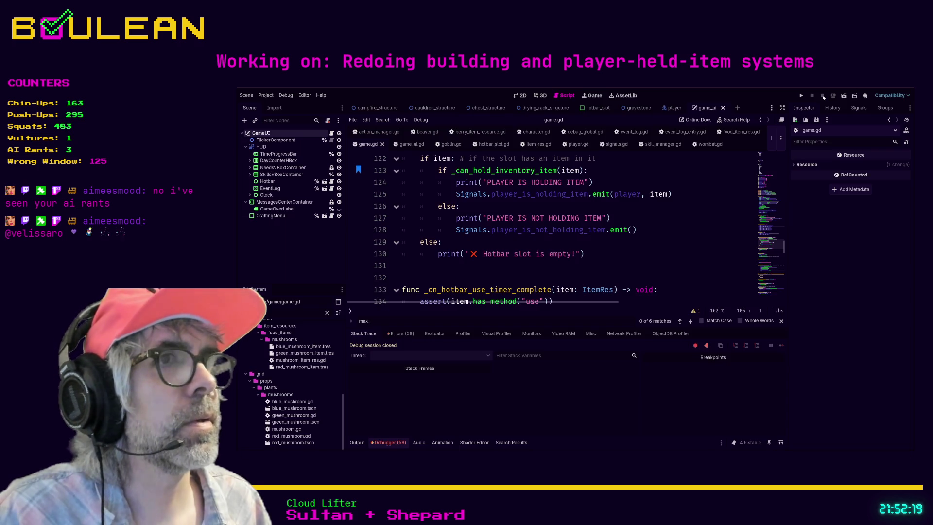
left_click(616, 242)
- Run the game, attack the adjacent beaver until it dies and Hunting reaches level 2, then stop
key("F5")
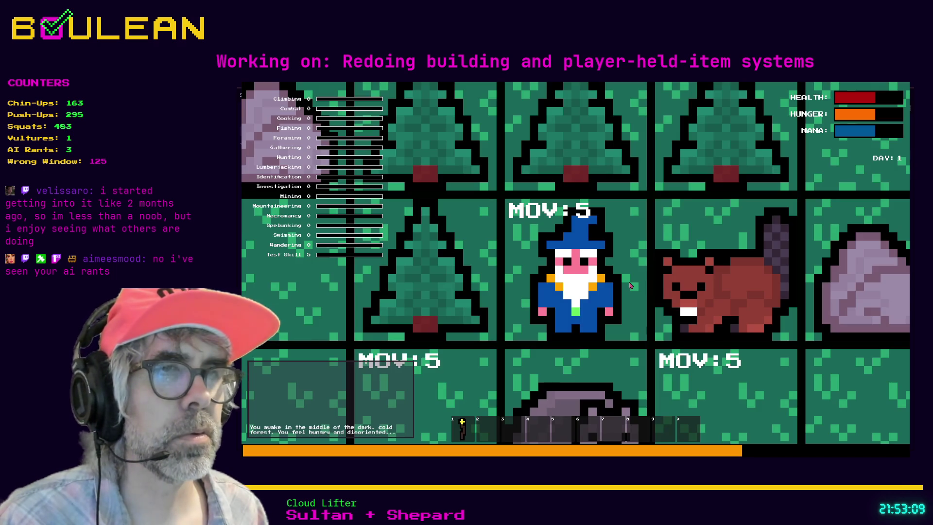
scroll(630, 285, "down", 3)
scroll(630, 286, "down", 2)
left_click(630, 286)
left_click(630, 285)
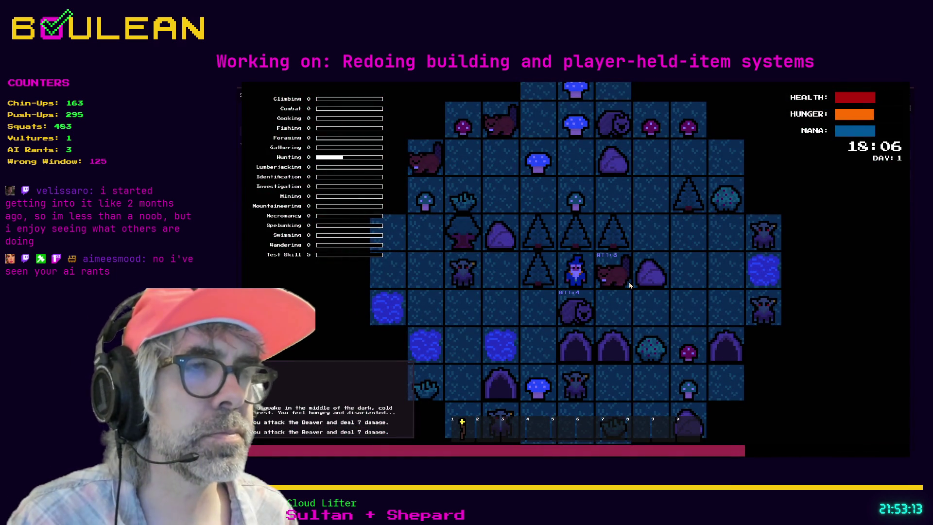
left_click(630, 286)
left_click(630, 285)
left_click(630, 286)
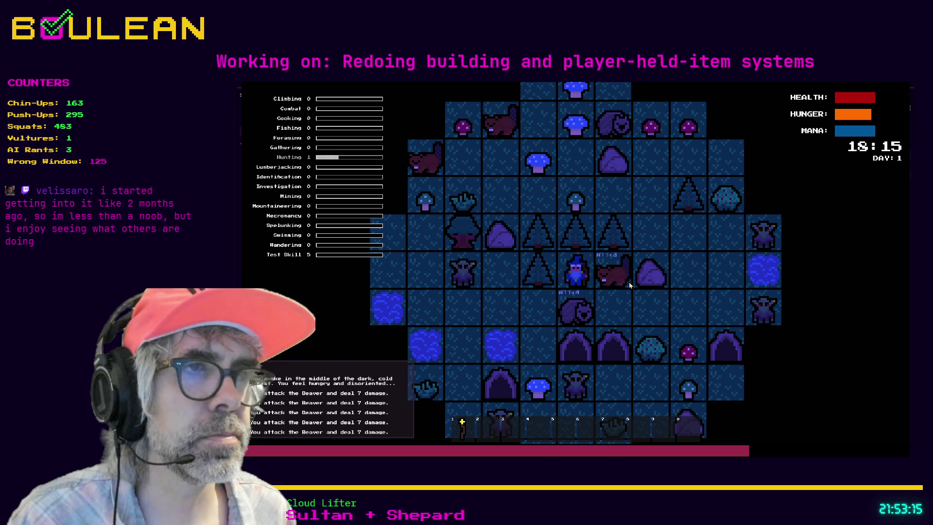
left_click(630, 286)
left_click(630, 285)
left_click(630, 285)
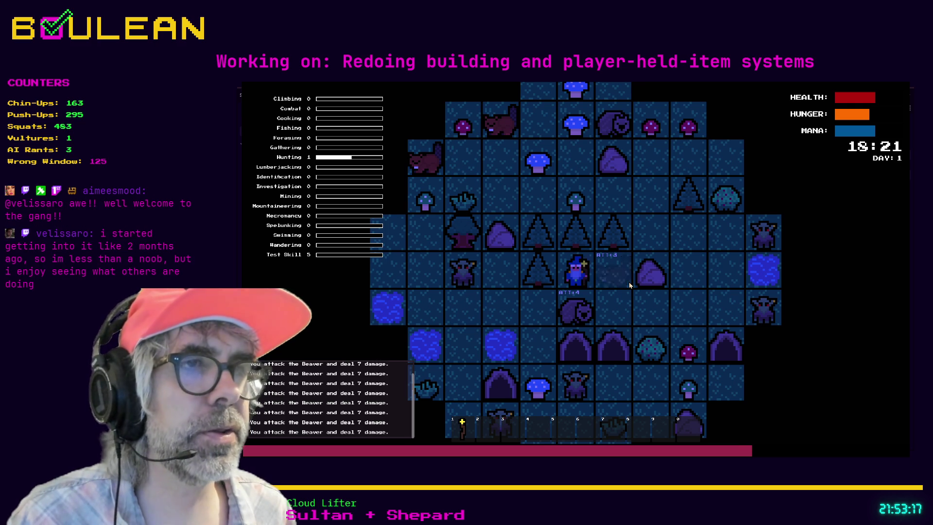
left_click(629, 285)
left_click(629, 285)
left_click(629, 286)
left_click(629, 285)
left_click(629, 285)
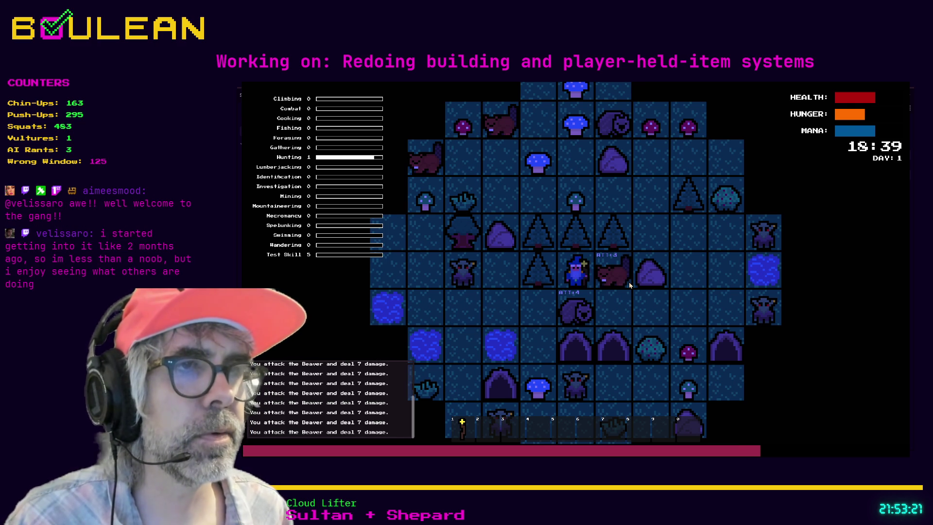
left_click(630, 286)
left_click(629, 285)
left_click(630, 285)
left_click(629, 285)
left_click(629, 285)
left_click(629, 285)
left_click(629, 285)
left_click(629, 285)
left_click(629, 285)
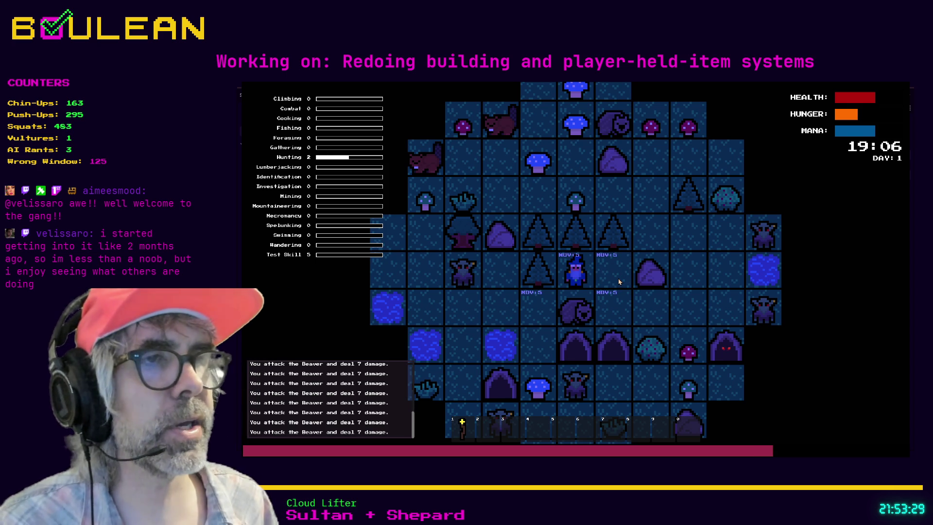
key("F8")
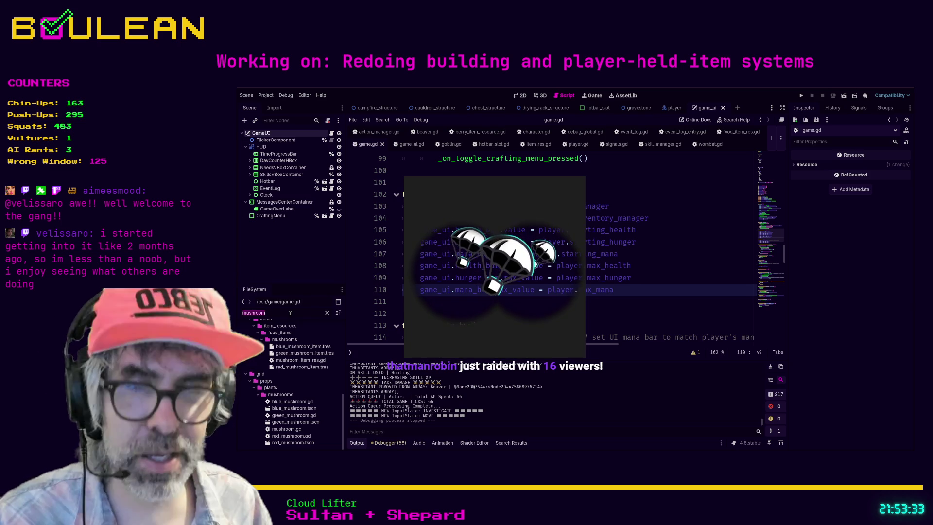
- Filter the FileSystem for 'beaver', open beaver.tscn, and relaunch the game
key("ctrl+a")
type("beaver")
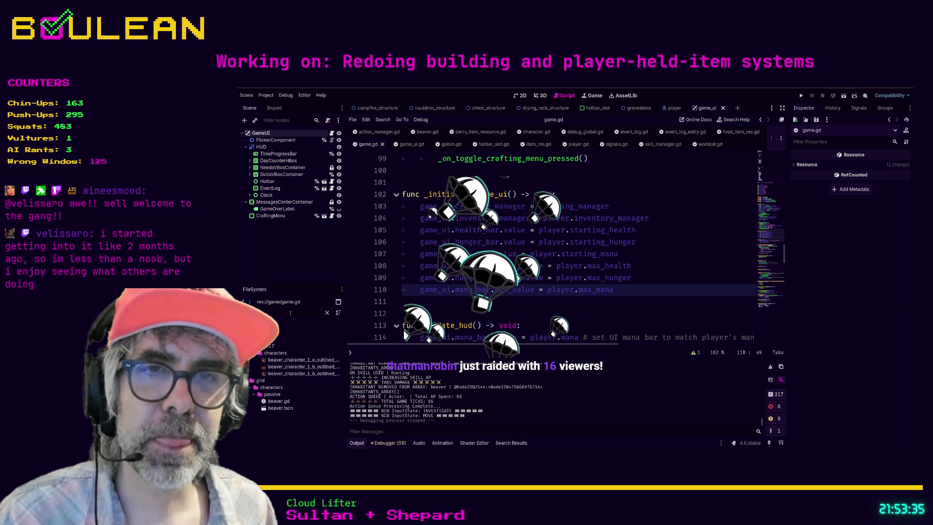
double_click(286, 409)
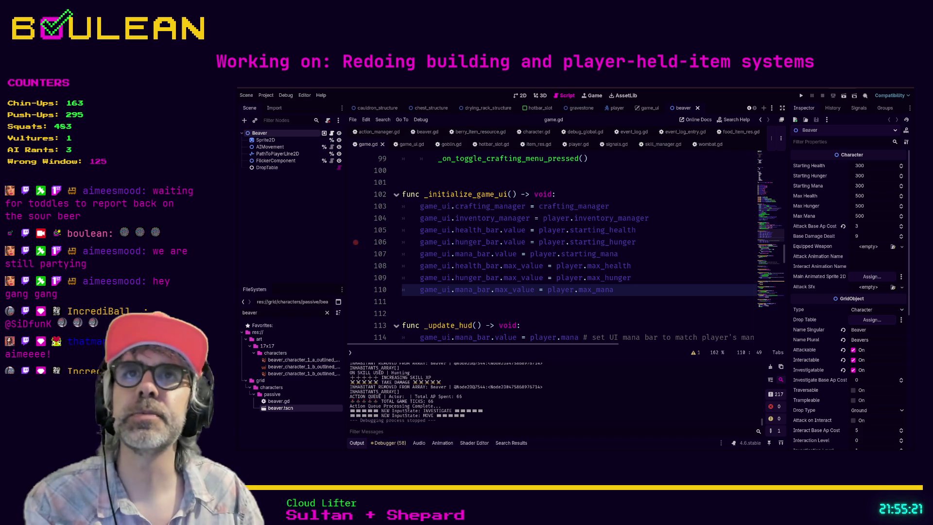
left_click(567, 311)
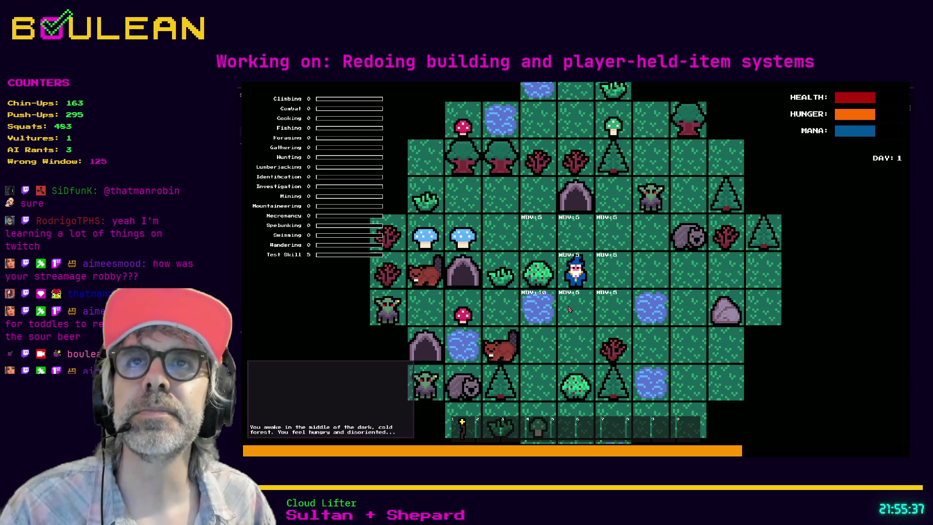
- Gather berries from the nearby Berry Bush, then close the test run
key("Left")
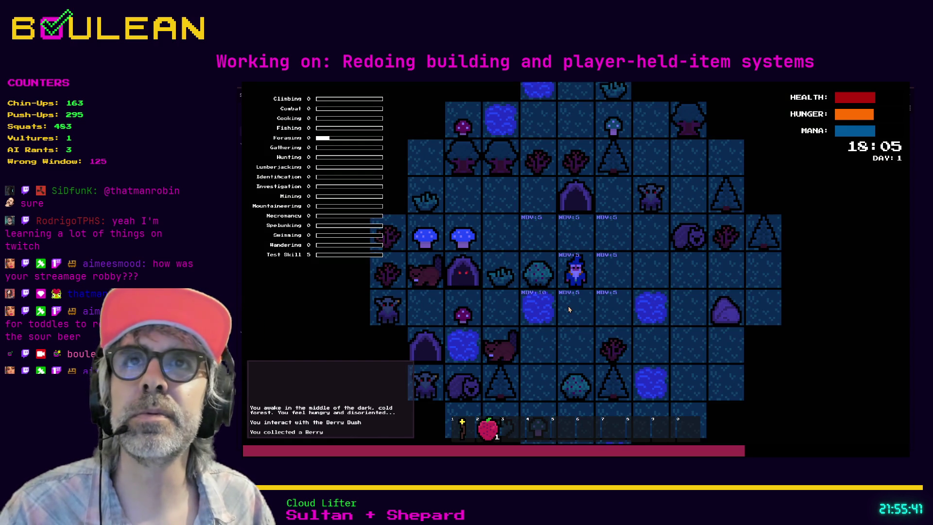
key("e")
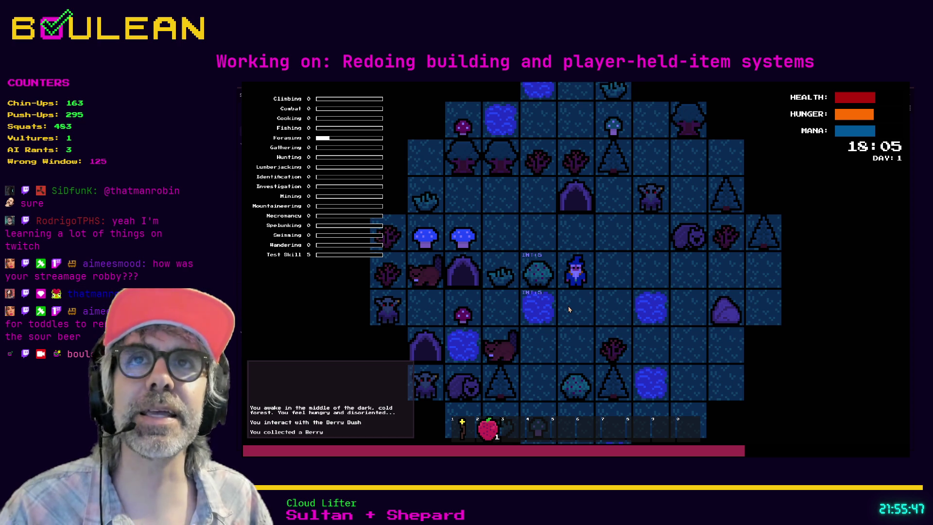
key("Left")
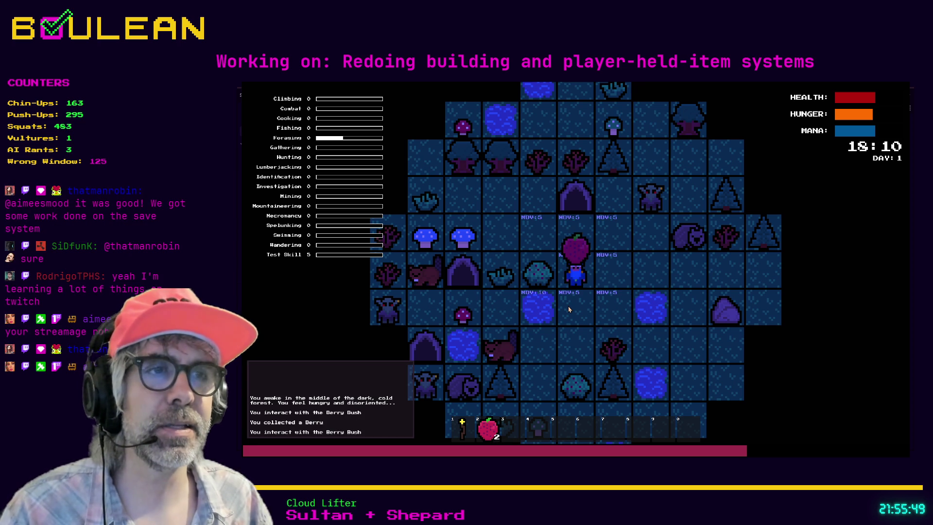
key("Escape")
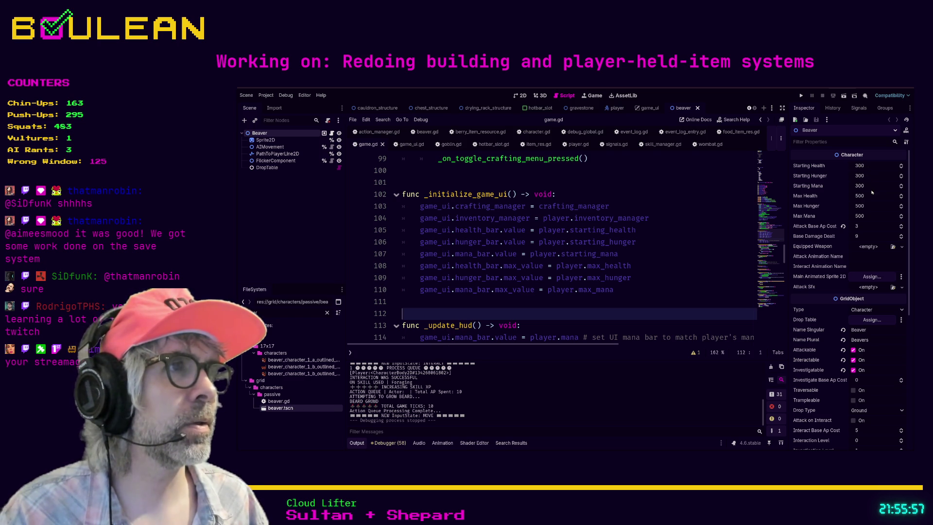
- Set the beaver's Starting Health to 50 and Max Health to 100 in the Inspector
left_click(859, 166)
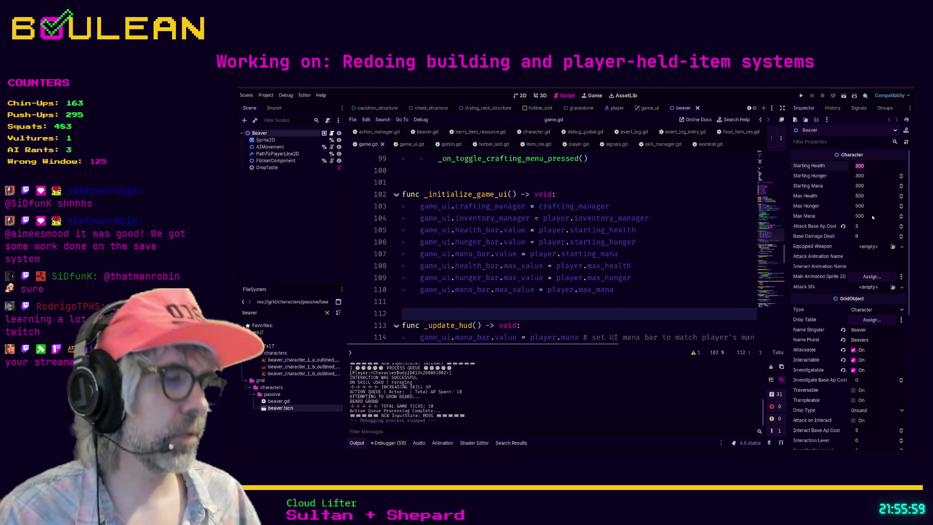
type("50")
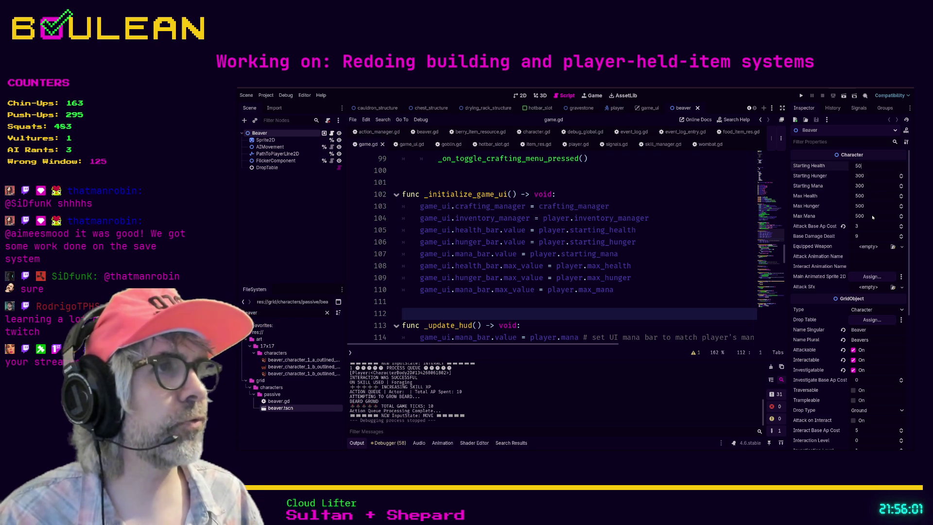
key("Tab")
key("Tab")
key("Tab")
type("100")
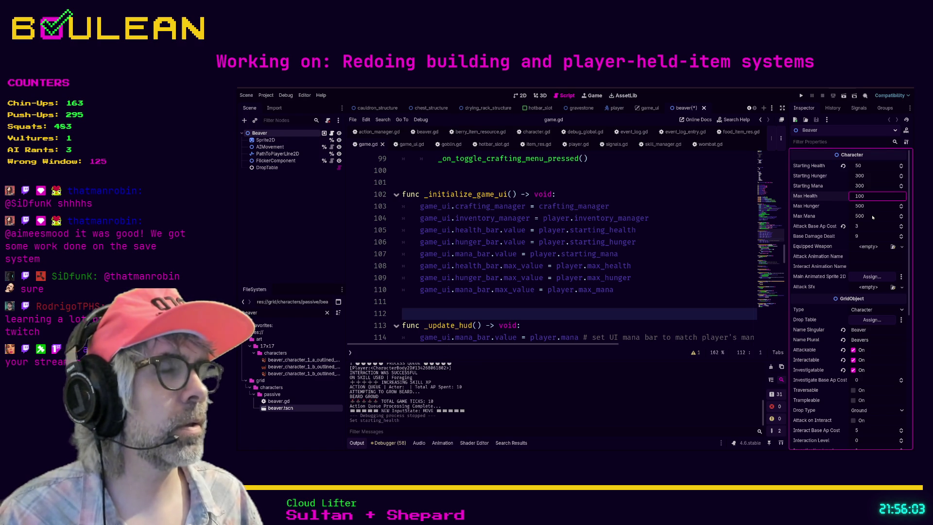
key("shift+Tab")
key("shift+Tab")
key("shift+Tab")
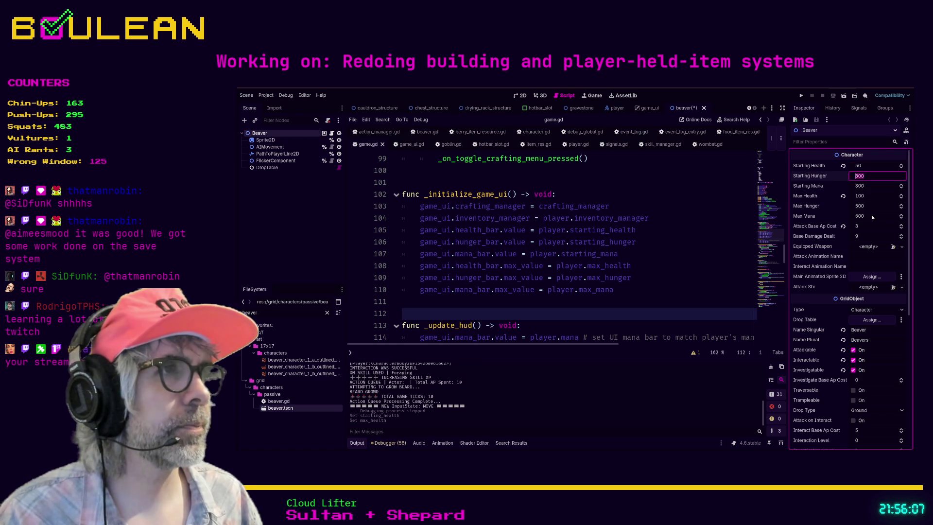
key("Tab")
key("Tab")
key("Tab")
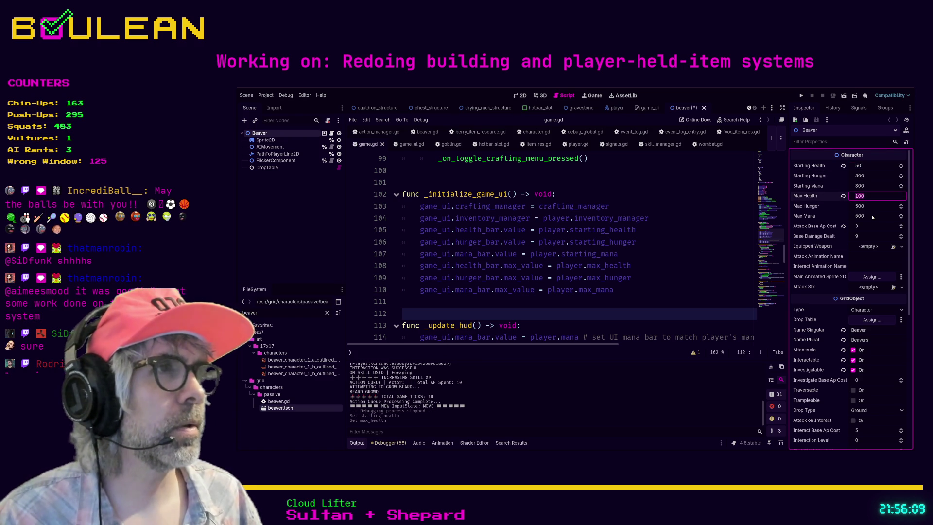
left_click(671, 185)
- Save the beaver scene, then filter for 'wombat' and open the Wombat scene
key("ctrl+s")
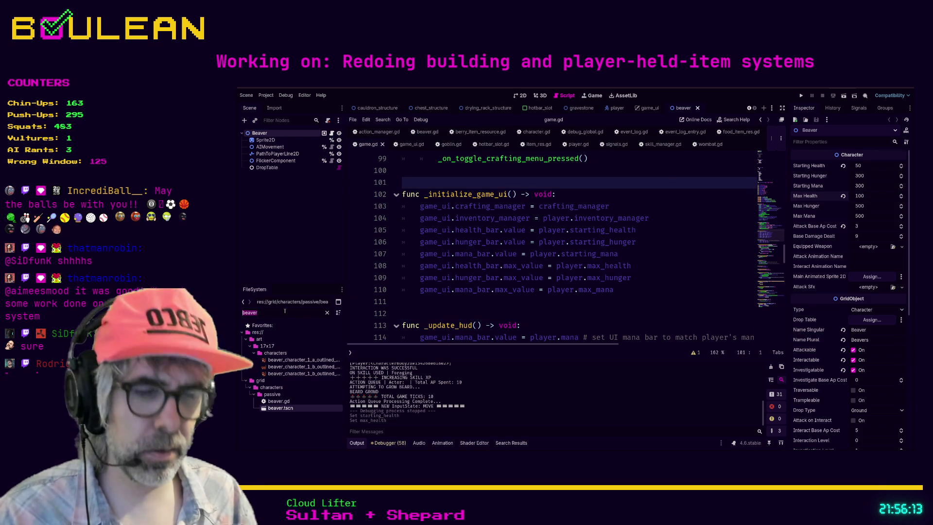
type("wombat")
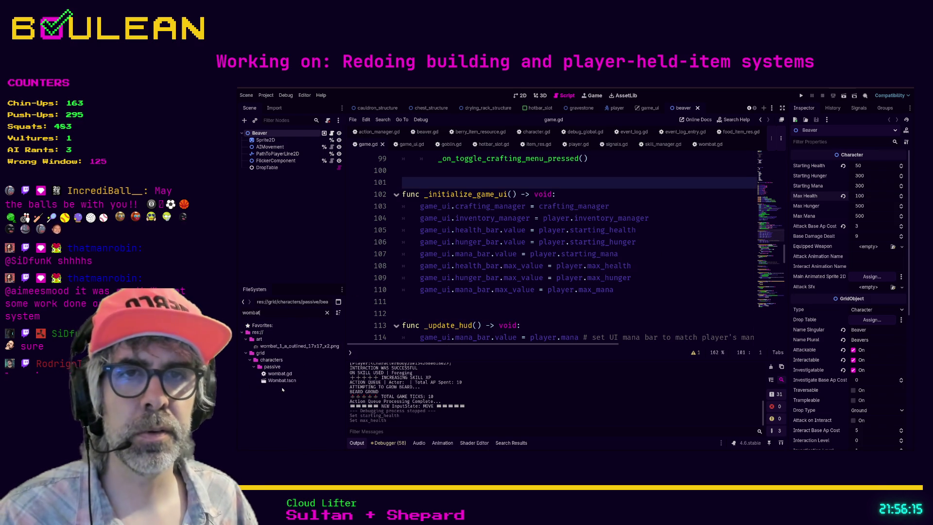
double_click(281, 380)
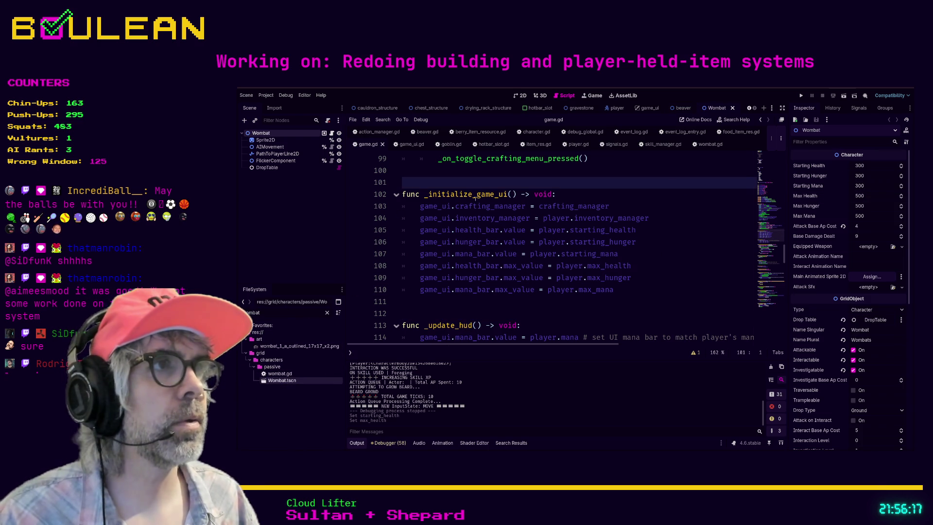
- Give the Wombat Starting Health 50 and Max Health 100, save, and run the game
left_click(867, 165)
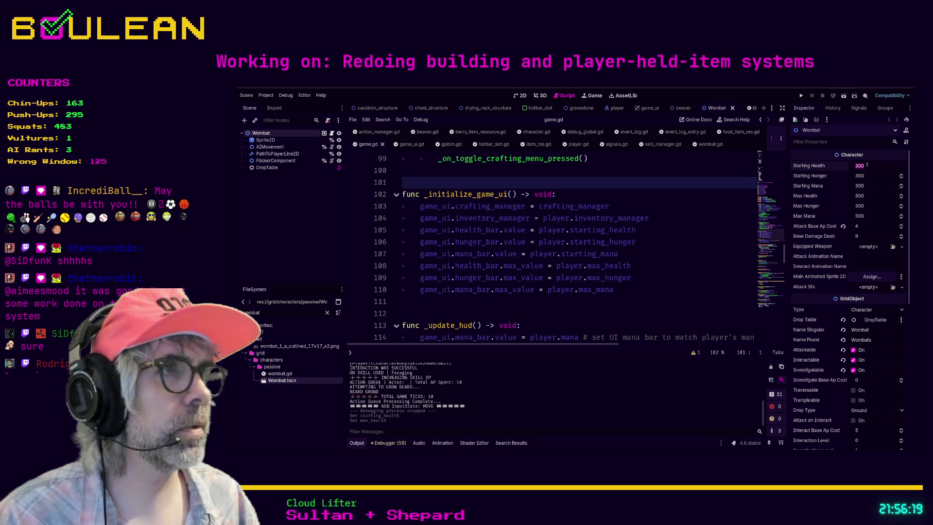
type("50")
key("Tab")
key("Tab")
key("Tab")
type("1")
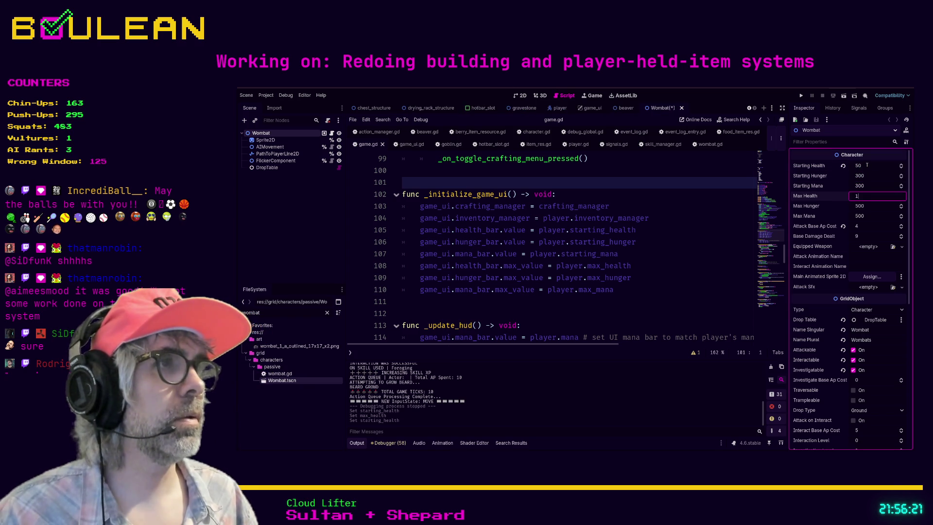
type("00")
left_click(669, 194)
key("ctrl+s")
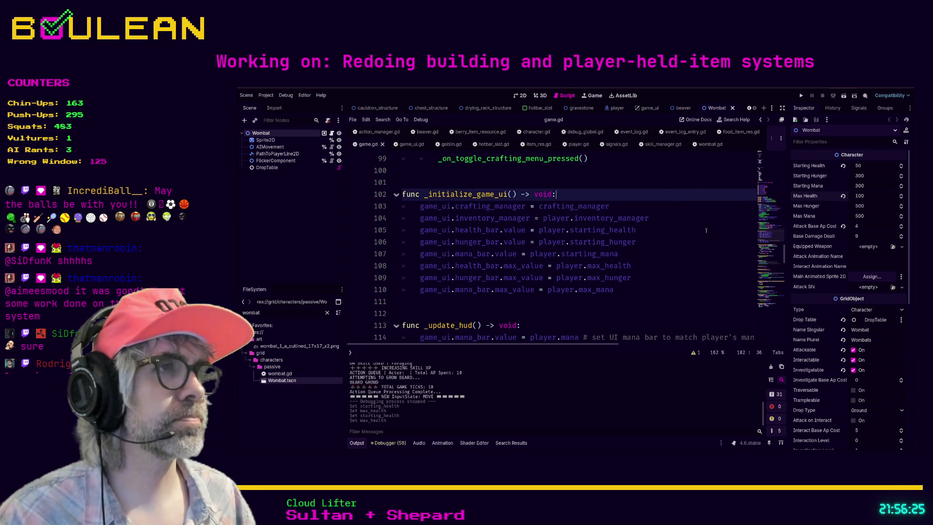
key("F5")
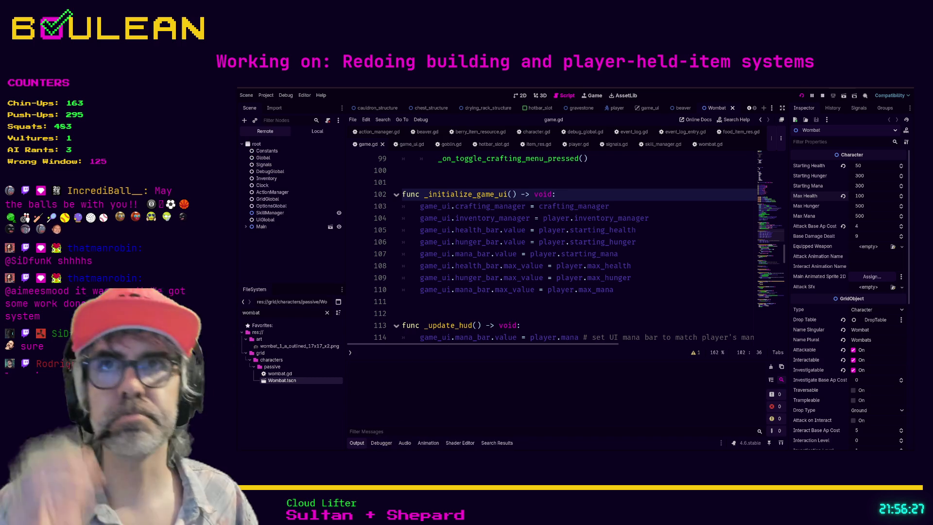